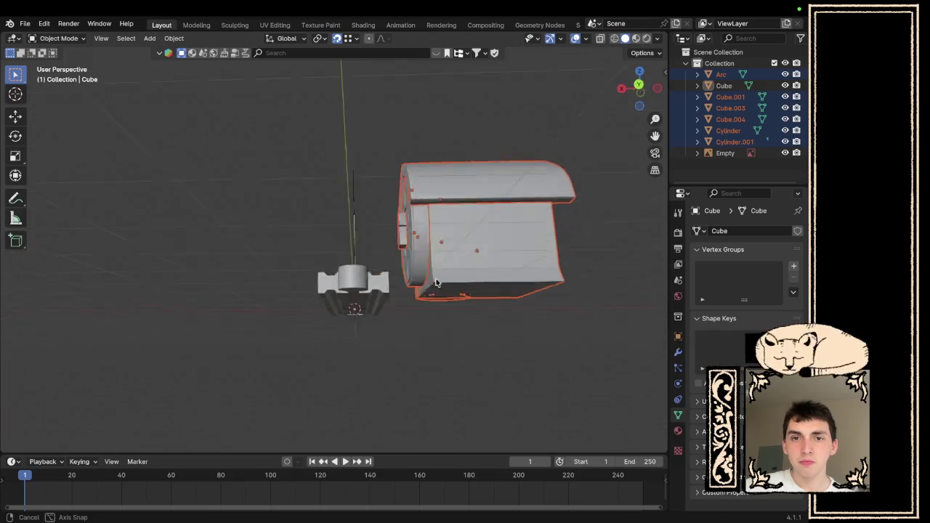
# - Lower the barn body -0.3579 m along Z
pyautogui.click(372, 290)
pyautogui.hscroll(-5, 481, 354)
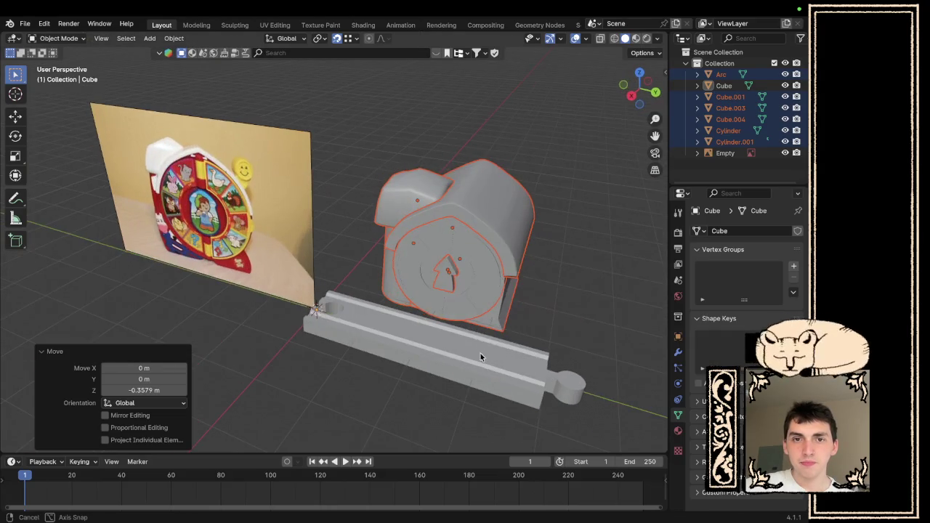
pyautogui.click(597, 289)
pyautogui.hscroll(-3, 597, 288)
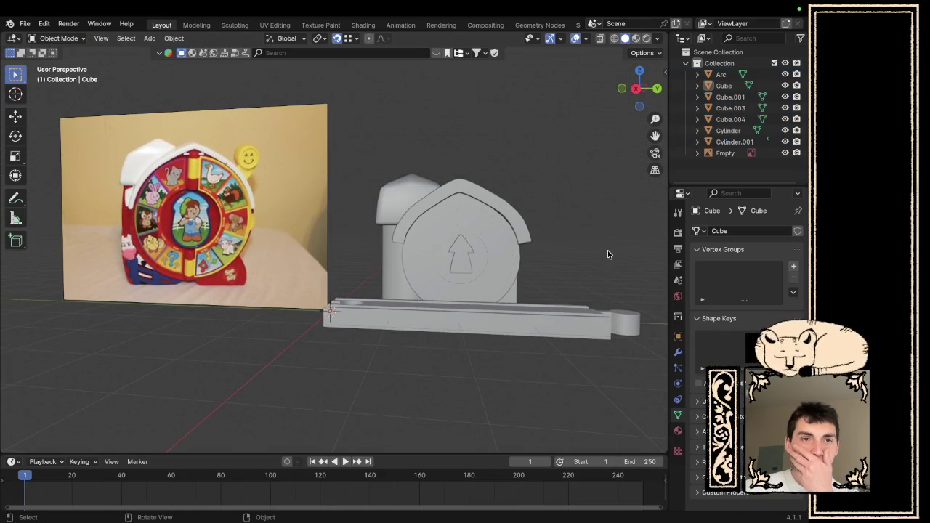
pyautogui.hscroll(-3, 545, 262)
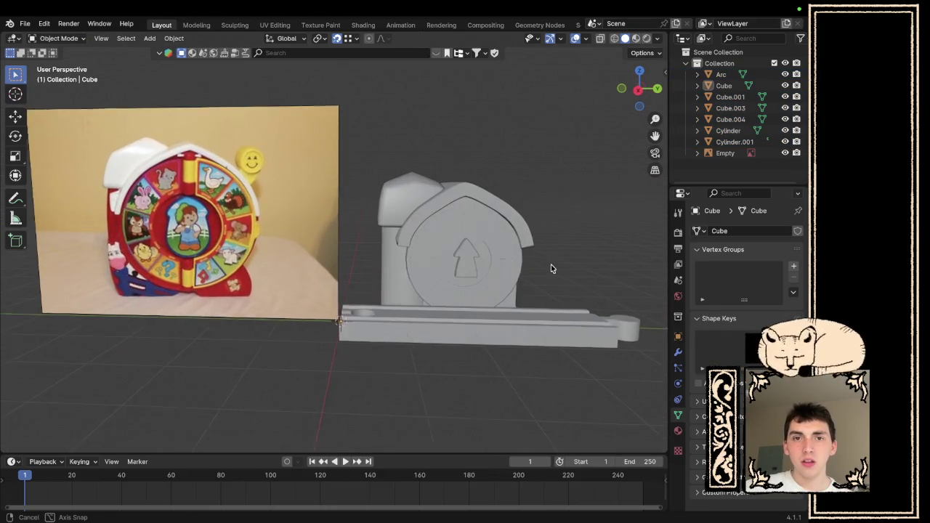
# - Shift the silo pieces Cylinder.001 and Cube.003 slightly along Y to line up with the barn
pyautogui.click(409, 266)
pyautogui.click(385, 203)
pyautogui.keyDown('shift'); pyautogui.click(399, 178); pyautogui.keyUp('shift')
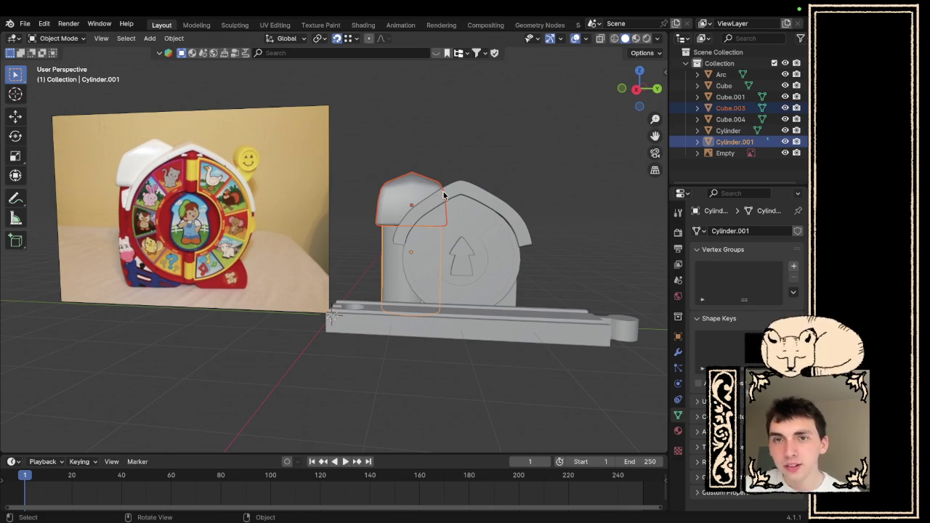
pyautogui.press('g')
pyautogui.press('y')
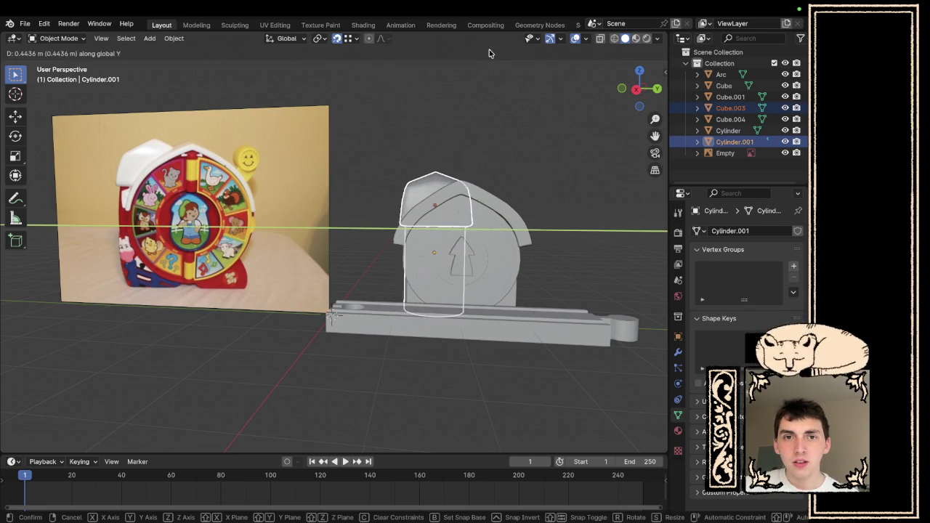
pyautogui.click(472, 116)
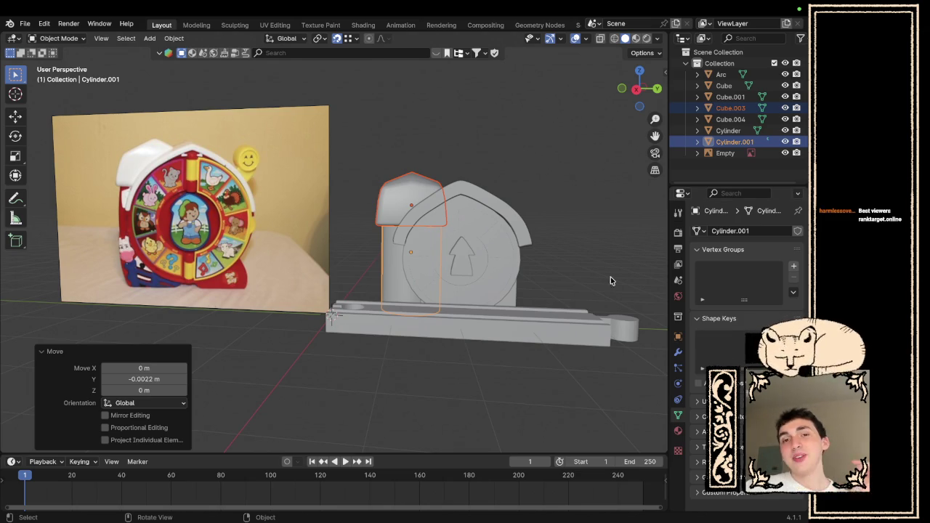
pyautogui.click(615, 240)
pyautogui.scroll(-4, 600, 259)
pyautogui.moveTo(599, 258)
pyautogui.mouseDown()
pyautogui.moveTo(441, 299)
pyautogui.moveTo(550, 264)
pyautogui.moveTo(607, 280)
pyautogui.mouseUp()
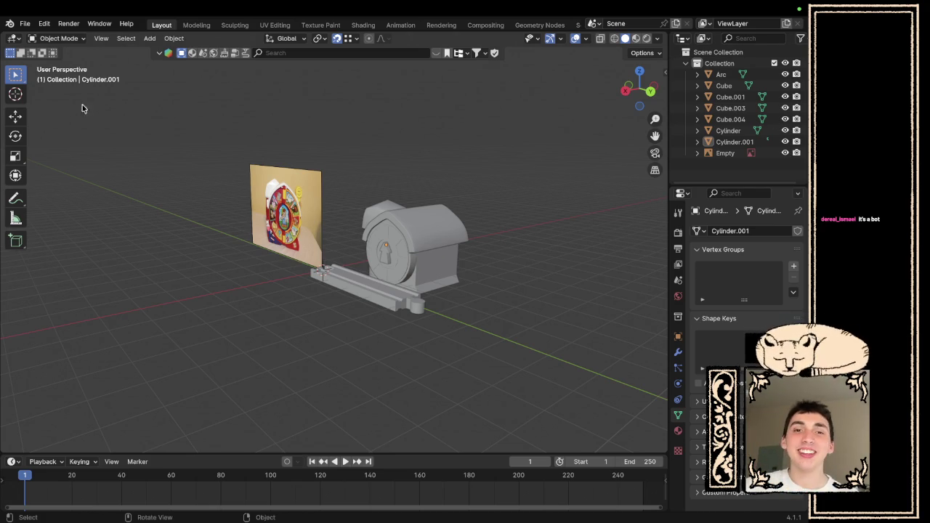
# - Orbit around the back of the barn, select the curved Arc roof and enter its Edit Mode
pyautogui.press('KP_3')
pyautogui.scroll(6, 484, 239)
pyautogui.scroll(-5, 495, 244)
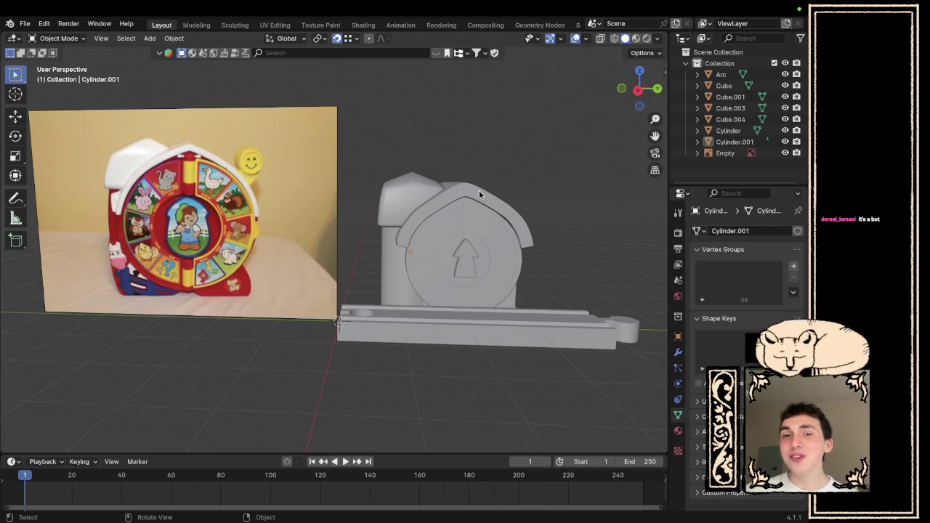
pyautogui.moveTo(489, 201); pyautogui.dragTo(334, 222)
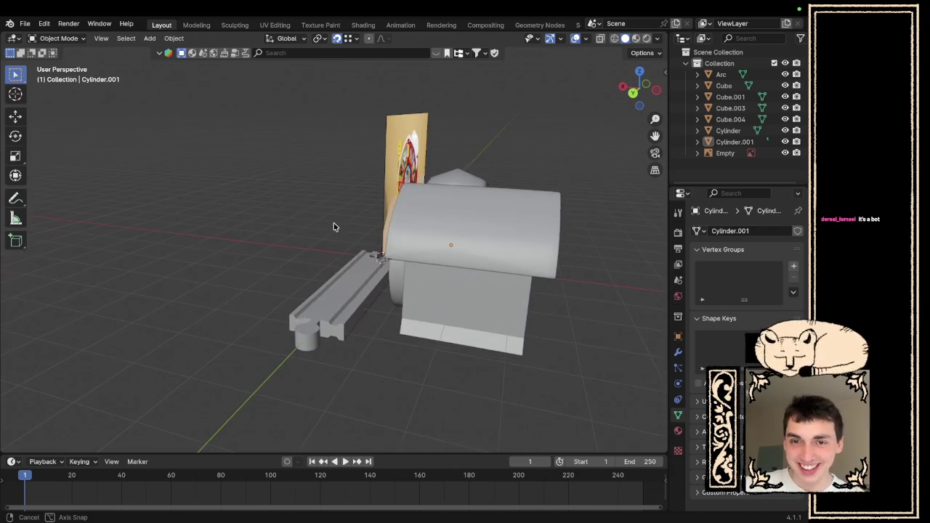
pyautogui.moveTo(543, 273); pyautogui.dragTo(455, 260)
pyautogui.click(426, 209)
pyautogui.moveTo(525, 214)
pyautogui.mouseDown()
pyautogui.moveTo(634, 226)
pyautogui.moveTo(510, 209)
pyautogui.moveTo(570, 229)
pyautogui.moveTo(604, 222)
pyautogui.moveTo(602, 234)
pyautogui.mouseUp()
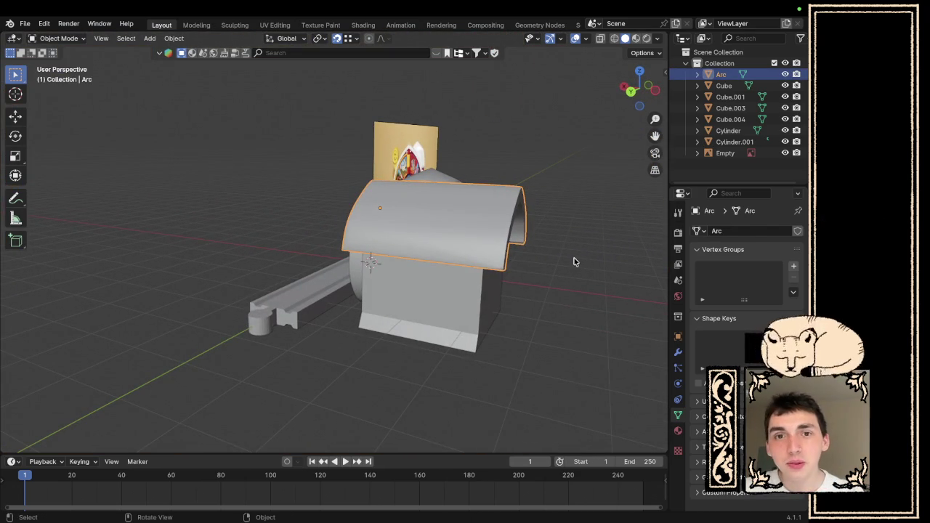
pyautogui.press('Tab')
# - Stretch the roof arc's selected end along X with an enlarged proportional falloff
pyautogui.moveTo(519, 239); pyautogui.dragTo(554, 237)
pyautogui.press('g')
pyautogui.press('x')
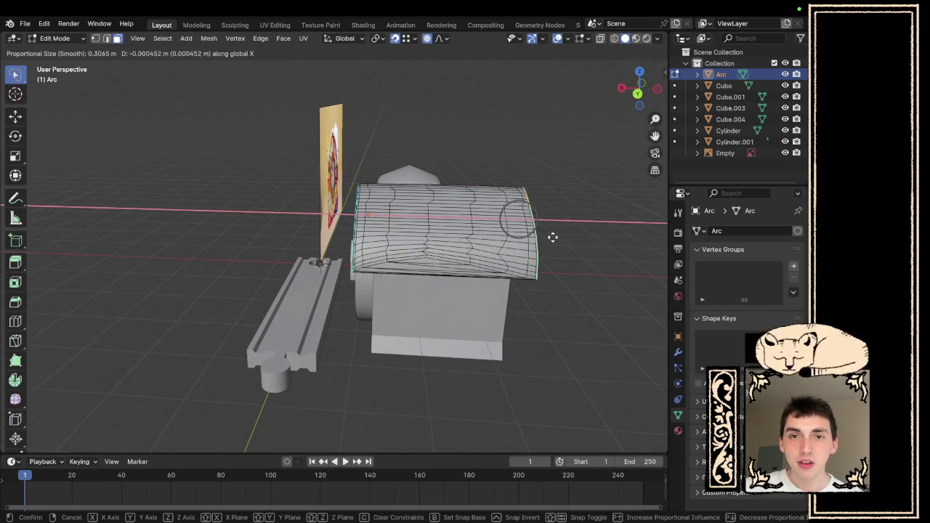
pyautogui.scroll(-3, 532, 239)
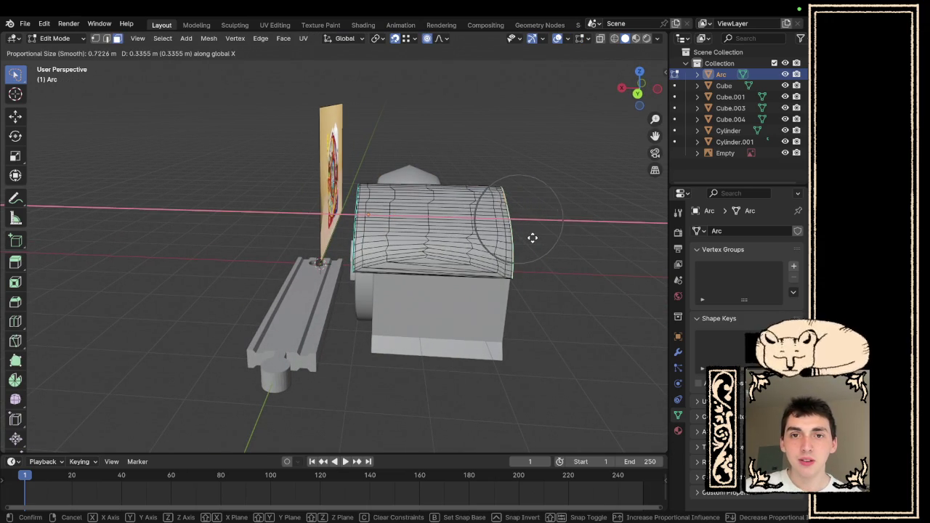
pyautogui.scroll(-4, 520, 237)
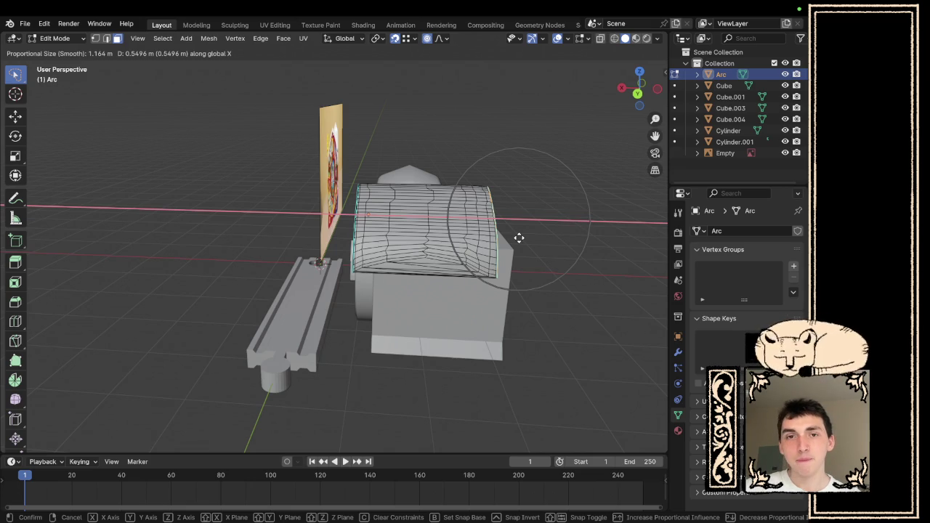
pyautogui.click(523, 243)
# - Leave the roof mesh and enter Edit Mode on the barn front Cube.004
pyautogui.press('Tab')
pyautogui.moveTo(557, 252)
pyautogui.mouseDown()
pyautogui.moveTo(448, 230)
pyautogui.moveTo(332, 243)
pyautogui.moveTo(416, 271)
pyautogui.mouseUp()
pyautogui.click(357, 264)
pyautogui.press('Tab')
pyautogui.moveTo(337, 247)
pyautogui.mouseDown()
pyautogui.moveTo(401, 339)
pyautogui.moveTo(356, 342)
pyautogui.moveTo(333, 306)
pyautogui.moveTo(336, 262)
pyautogui.moveTo(412, 261)
pyautogui.moveTo(586, 305)
pyautogui.moveTo(642, 272)
pyautogui.mouseUp()
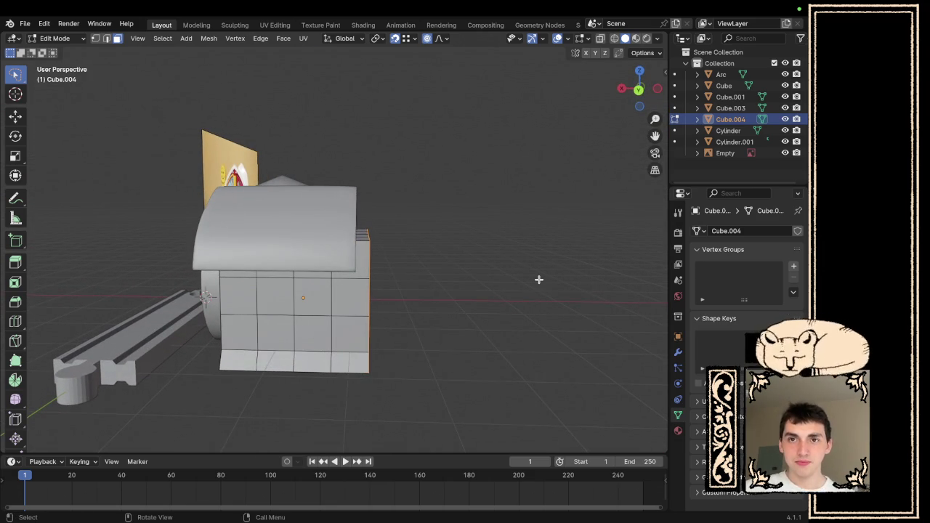
# - Widen the barn front along X with proportional editing
pyautogui.press('g')
pyautogui.press('x')
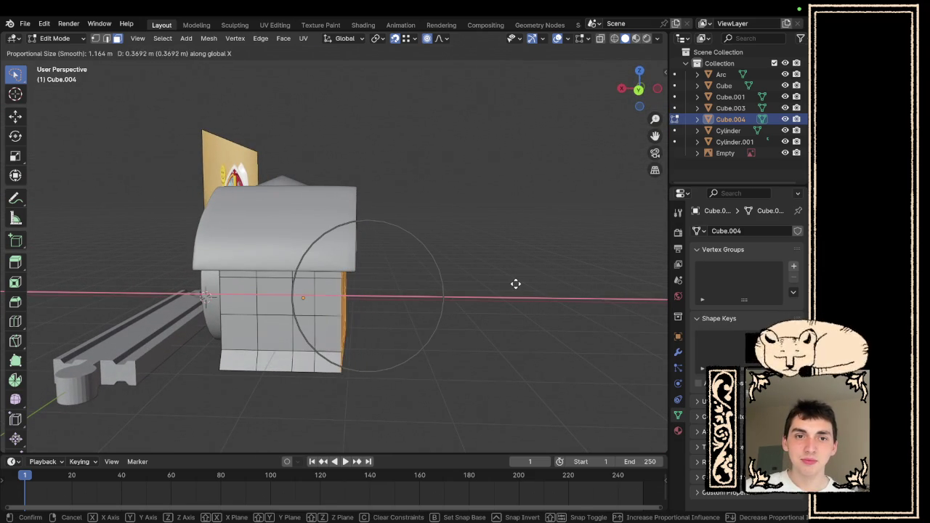
pyautogui.click(519, 285)
pyautogui.press('Tab')
pyautogui.moveTo(511, 288)
pyautogui.mouseDown()
pyautogui.moveTo(480, 298)
pyautogui.moveTo(298, 292)
pyautogui.mouseUp()
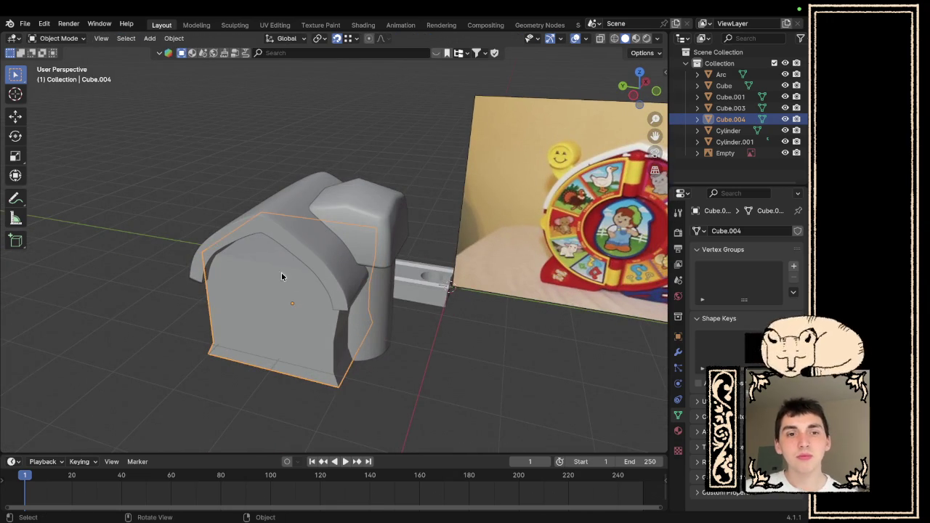
# - Raise the barn front's top edge 0.58735 m along Z with smooth proportional falloff into an arch
pyautogui.press('Tab')
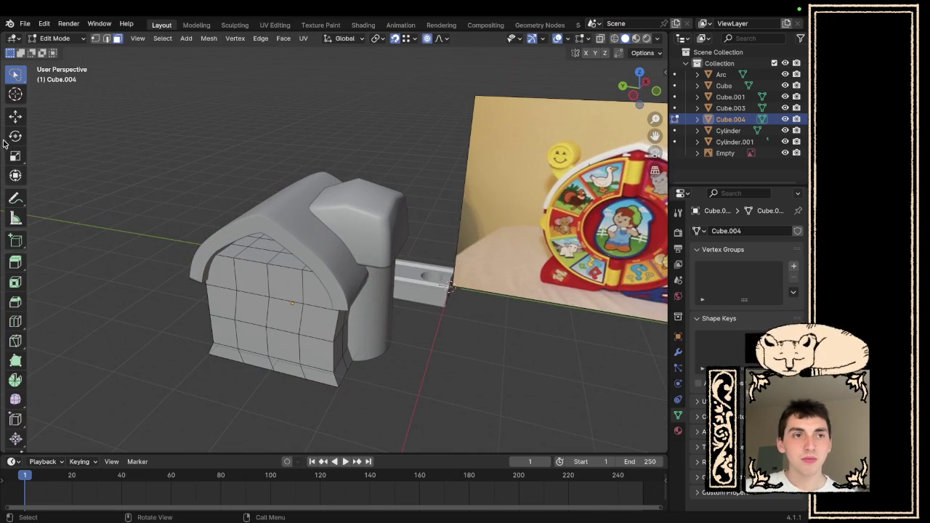
pyautogui.click(107, 39)
pyautogui.click(272, 261)
pyautogui.hscroll(-5, 471, 305)
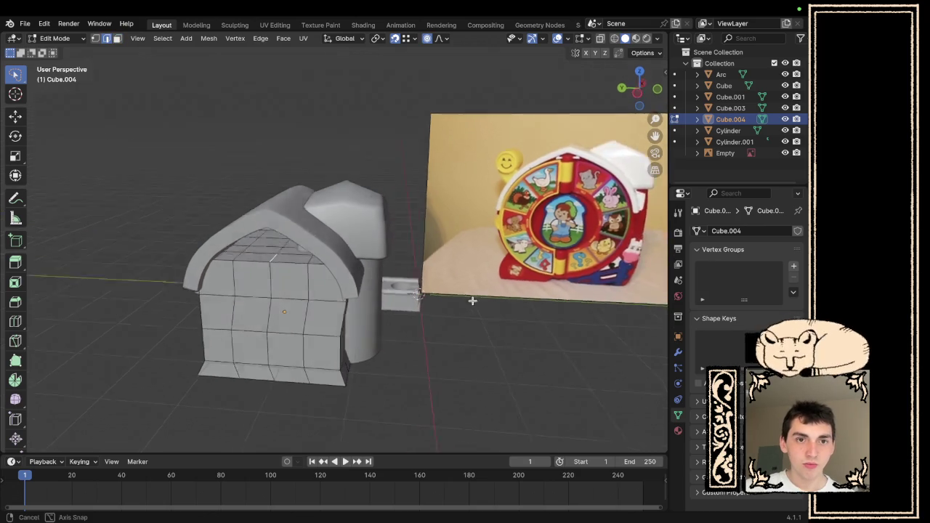
pyautogui.press('g')
pyautogui.press('z')
pyautogui.press('o')
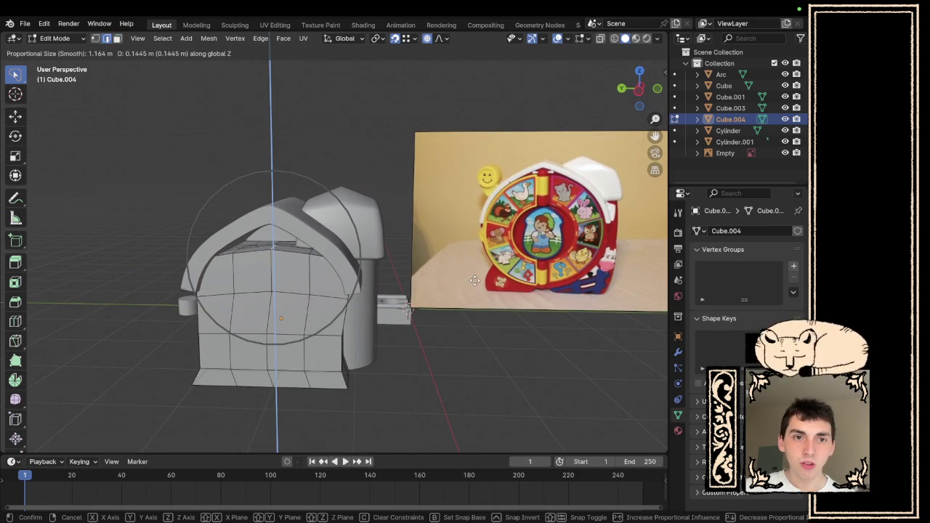
pyautogui.click(466, 248)
pyautogui.hscroll(5, 535, 276)
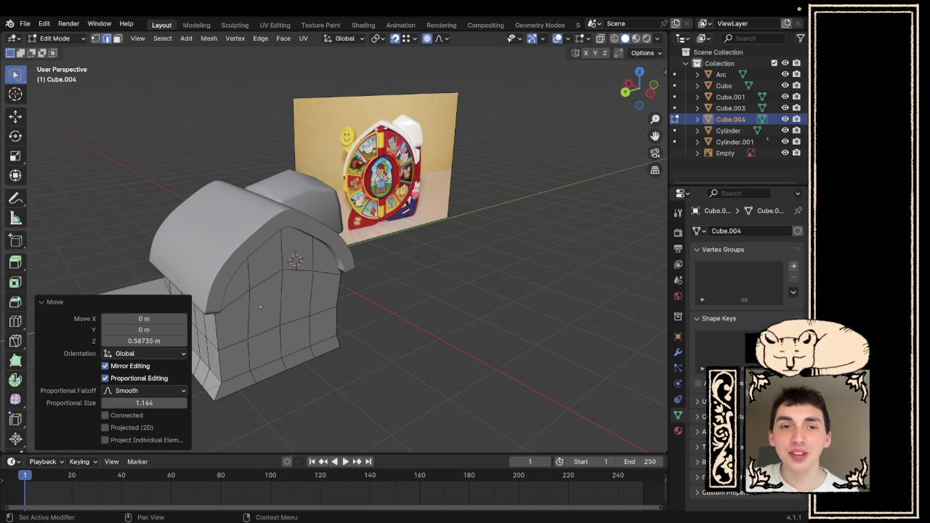
pyautogui.hscroll(-10, 342, 281)
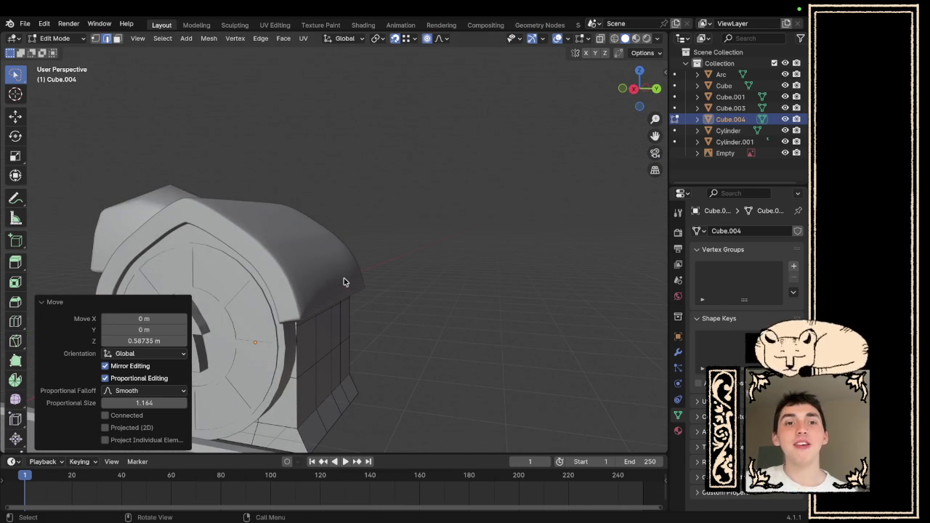
pyautogui.hscroll(-3, 443, 267)
pyautogui.hscroll(-8, 460, 283)
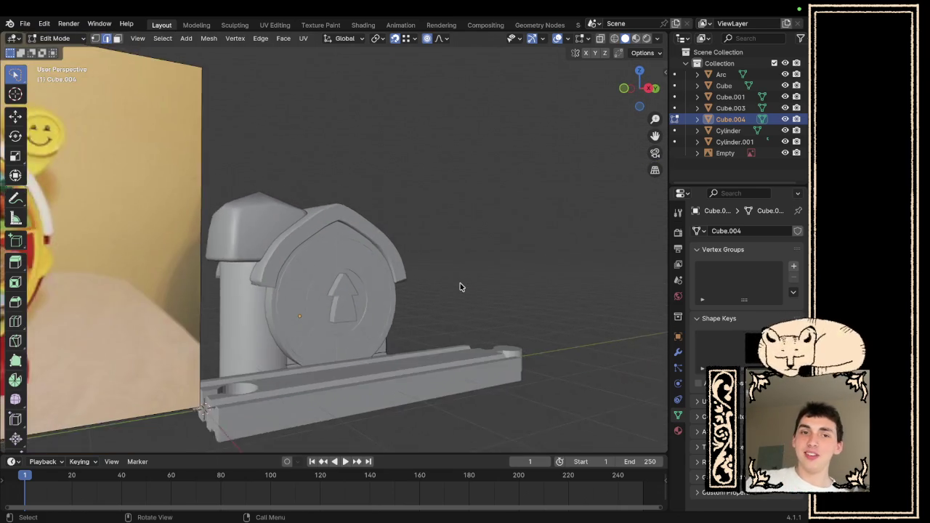
pyautogui.hscroll(-5, 460, 283)
pyautogui.hscroll(-8, 449, 282)
pyautogui.press('Tab')
pyautogui.click(458, 280)
pyautogui.moveTo(408, 274)
pyautogui.mouseDown()
pyautogui.moveTo(237, 271)
pyautogui.moveTo(195, 293)
pyautogui.moveTo(251, 308)
pyautogui.moveTo(406, 312)
pyautogui.moveTo(440, 301)
pyautogui.moveTo(409, 322)
pyautogui.moveTo(271, 291)
pyautogui.mouseUp()
pyautogui.click(317, 307)
pyautogui.moveTo(379, 312)
pyautogui.mouseDown()
pyautogui.moveTo(349, 305)
pyautogui.moveTo(461, 293)
pyautogui.moveTo(549, 321)
pyautogui.moveTo(364, 314)
pyautogui.mouseUp()
pyautogui.scroll(3, 340, 299)
pyautogui.press('Tab')
pyautogui.scroll(-3, 324, 305)
pyautogui.scroll(3, 330, 311)
pyautogui.moveTo(266, 322)
pyautogui.mouseDown()
pyautogui.moveTo(254, 326)
pyautogui.moveTo(386, 327)
pyautogui.moveTo(254, 317)
pyautogui.moveTo(174, 326)
pyautogui.moveTo(277, 328)
pyautogui.mouseUp()
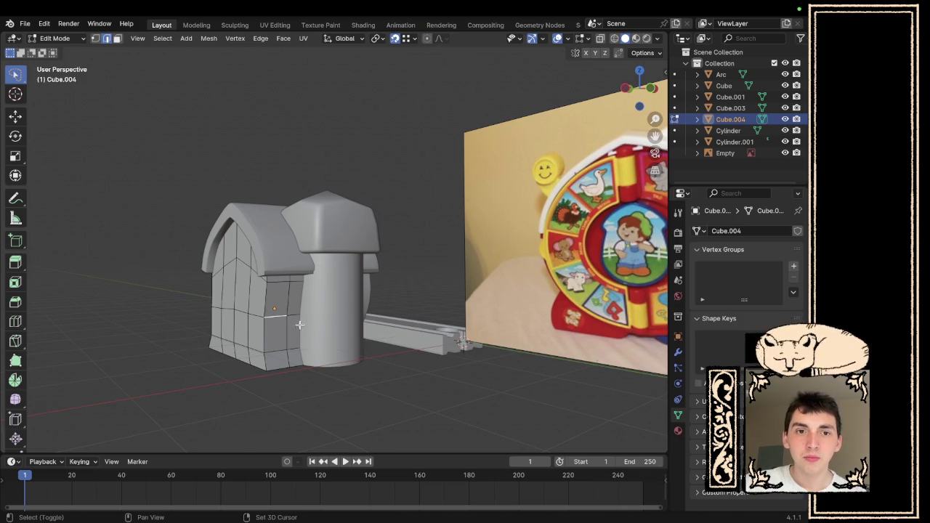
# - Add a horizontal loop cut across the barn front and push the edge in -0.079 m along Y
pyautogui.hotkey('ctrl', 'r')
pyautogui.click(263, 315)
pyautogui.click(330, 303)
pyautogui.hscroll(-5, 372, 318)
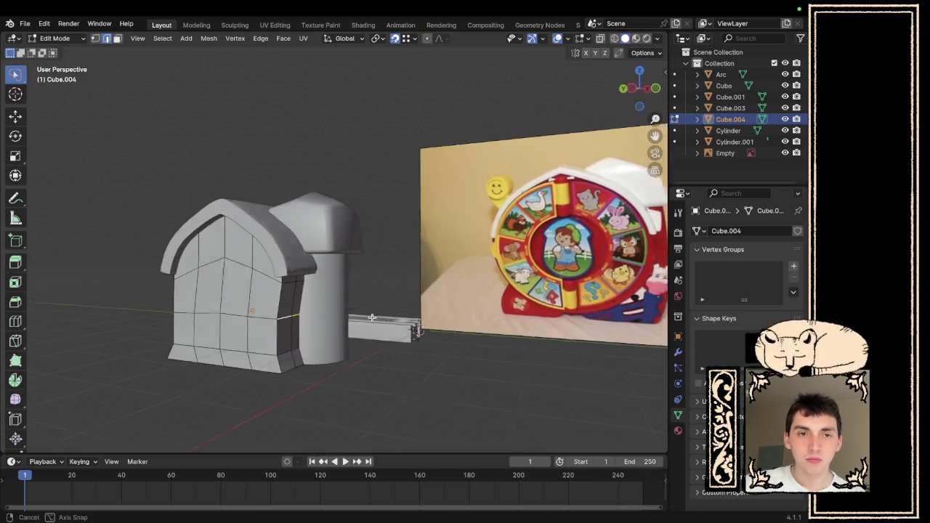
pyautogui.press('g')
pyautogui.press('y')
pyautogui.click(287, 347)
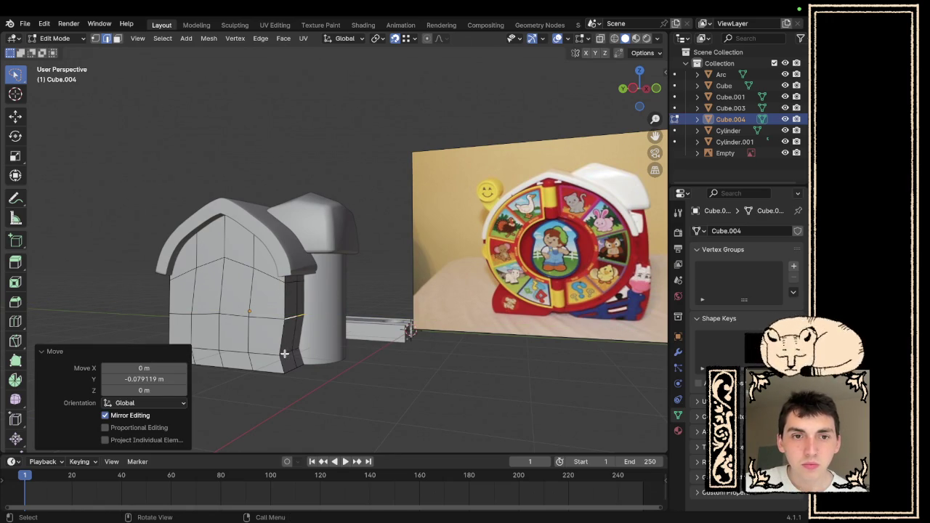
# - Push the side's bottom edge inward along Y and hide Cylinder.001
pyautogui.click(287, 353)
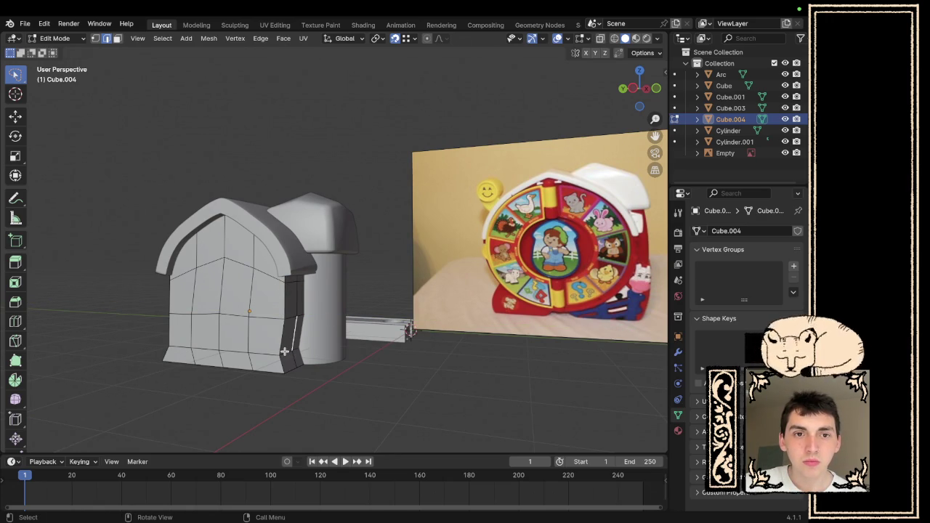
pyautogui.press('g')
pyautogui.click(295, 340)
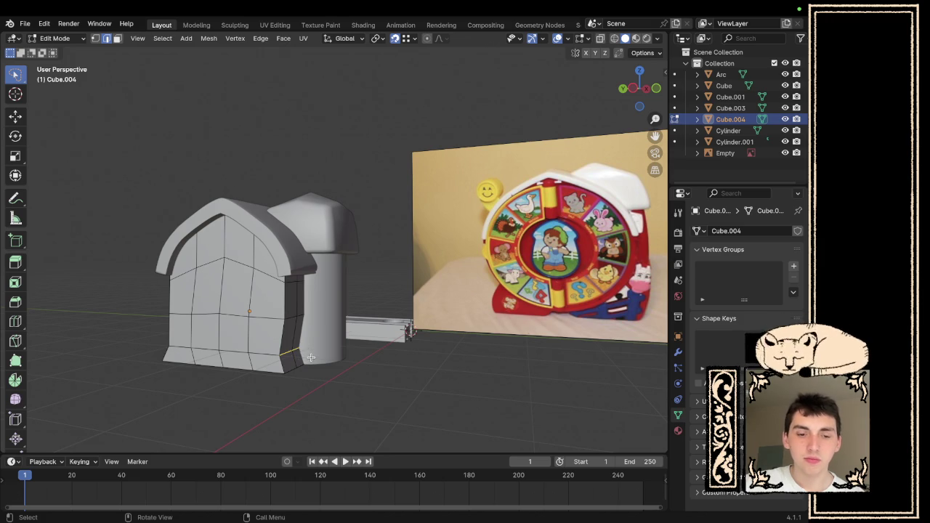
pyautogui.press('g')
pyautogui.press('y')
pyautogui.click(284, 314)
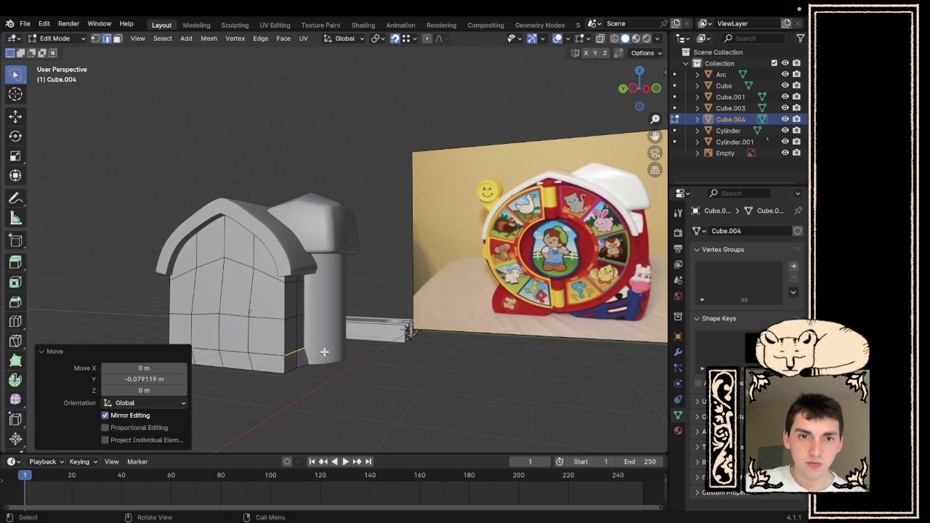
pyautogui.hscroll(-5, 371, 373)
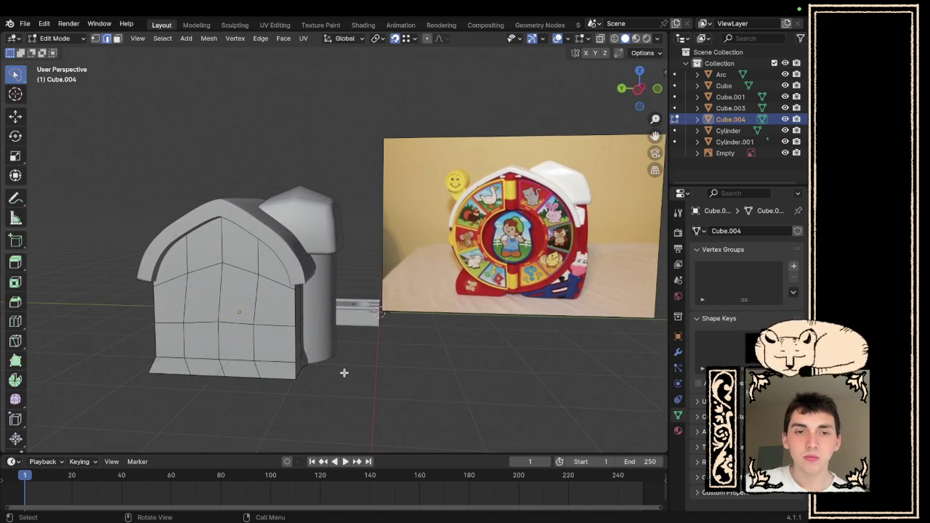
pyautogui.hscroll(-10, 343, 373)
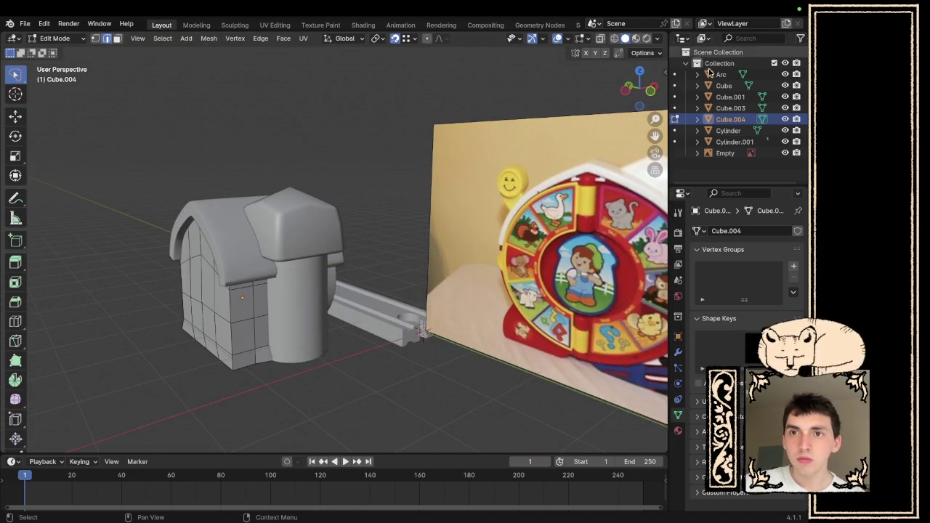
pyautogui.click(785, 141)
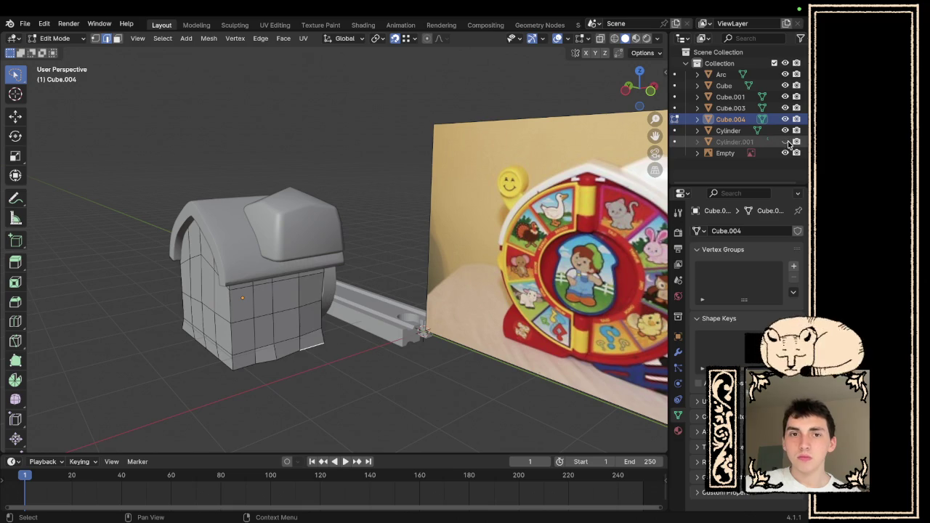
# - In vertex select, reposition the wall's right-side vertex onto the bottom edge
pyautogui.hscroll(-5, 288, 370)
pyautogui.hscroll(-3, 273, 318)
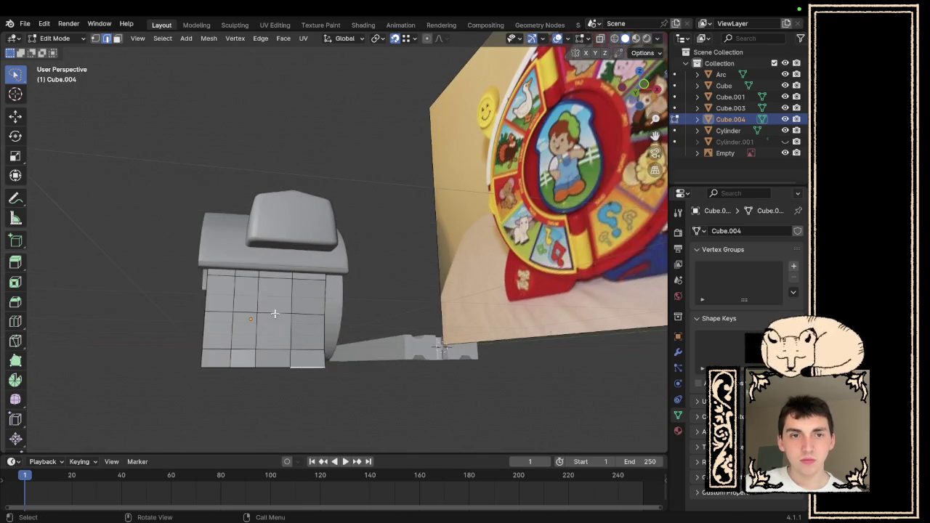
pyautogui.click(95, 39)
pyautogui.click(324, 315)
pyautogui.press('s')
pyautogui.rightClick(308, 345)
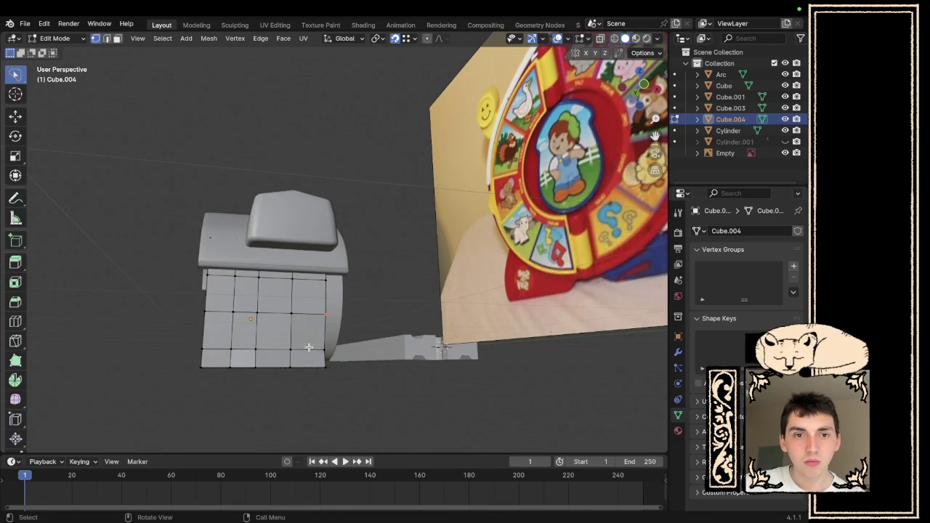
pyautogui.press('g')
pyautogui.click(291, 348)
pyautogui.press('g')
pyautogui.click(287, 353)
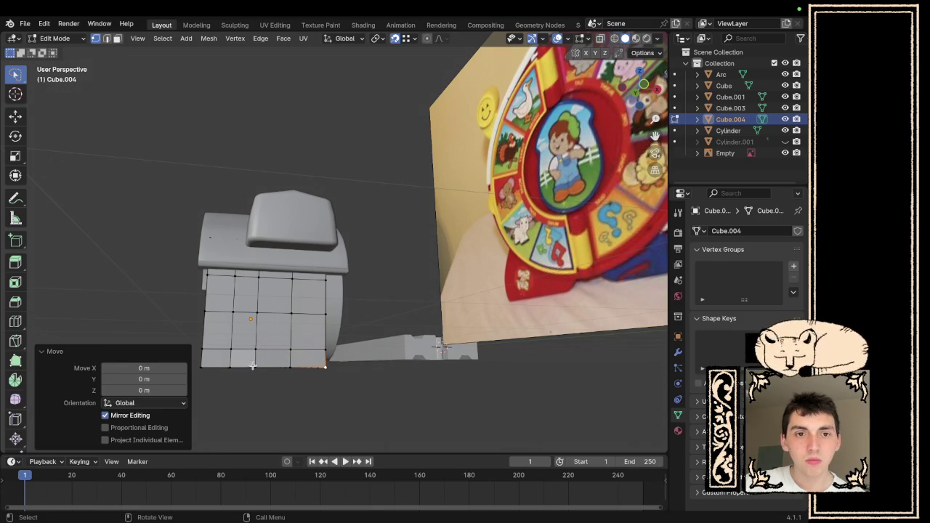
# - Shift the bottom vertices 0.079 m along Y
pyautogui.press('g')
pyautogui.press('y')
pyautogui.click(248, 360)
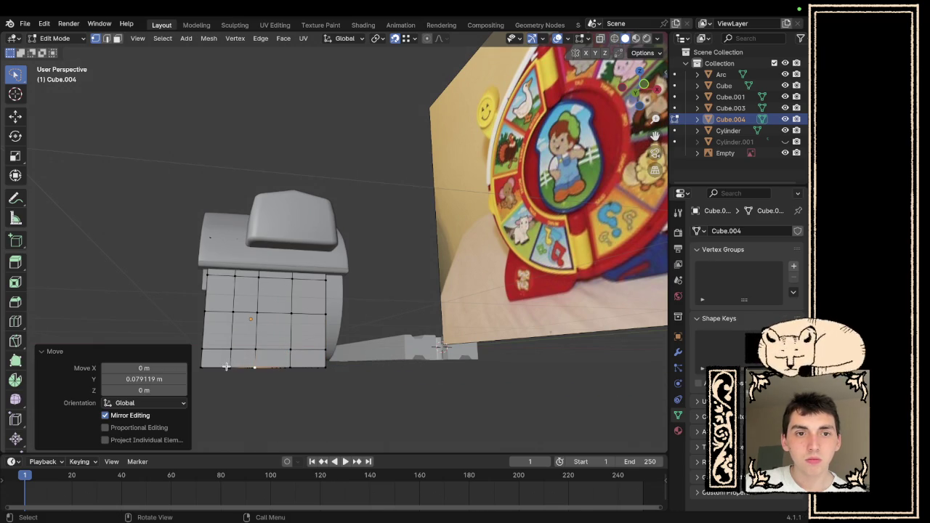
pyautogui.press('g')
pyautogui.press('y')
pyautogui.click(291, 349)
# - Unhide Cylinder.001, move the selection back along Y, and return to Object Mode
pyautogui.hscroll(-5, 291, 369)
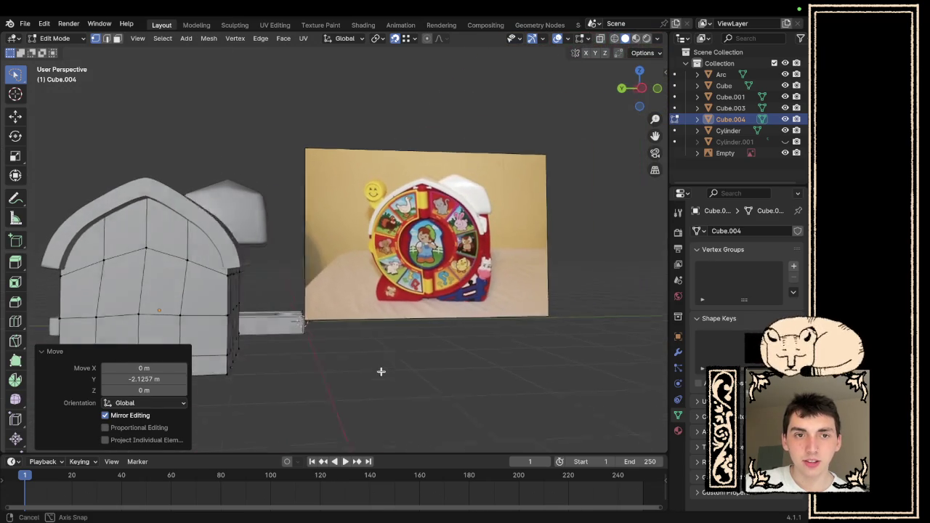
pyautogui.click(785, 142)
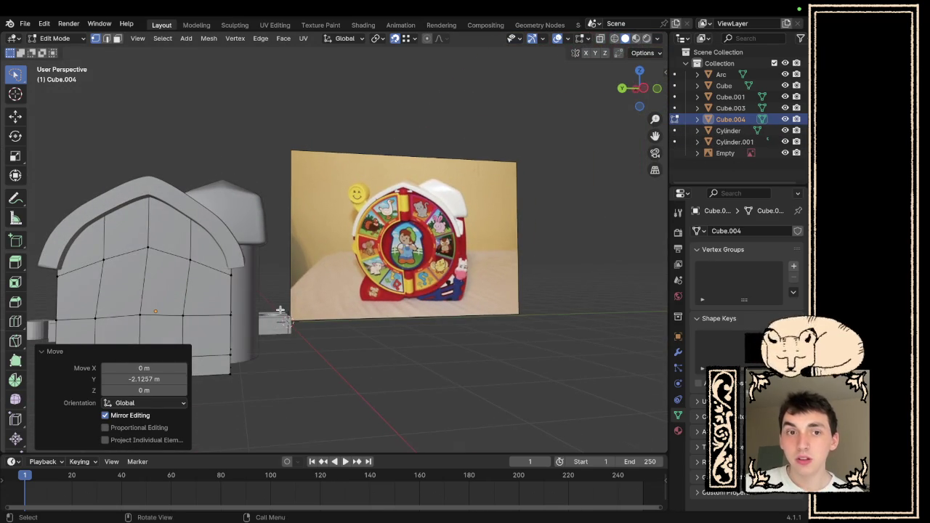
pyautogui.hscroll(-5, 361, 340)
pyautogui.scroll(10, 361, 340)
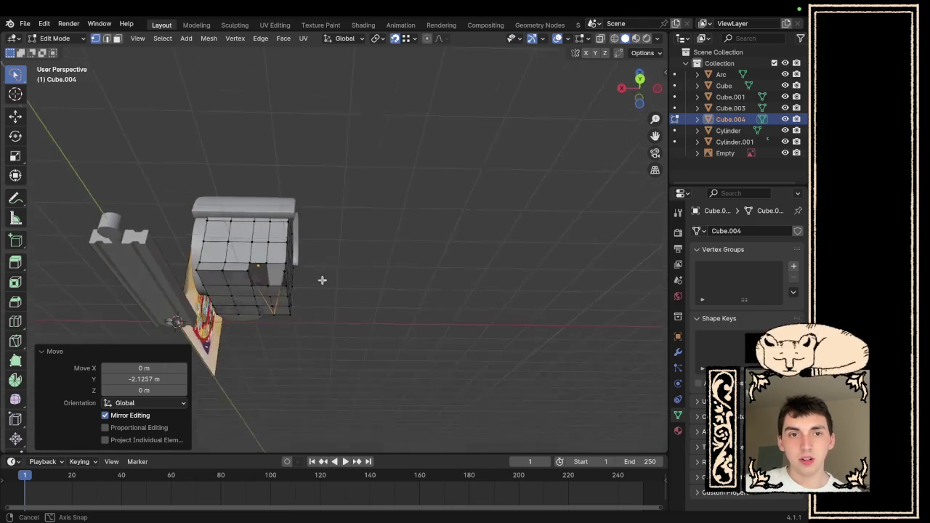
pyautogui.scroll(-8, 306, 277)
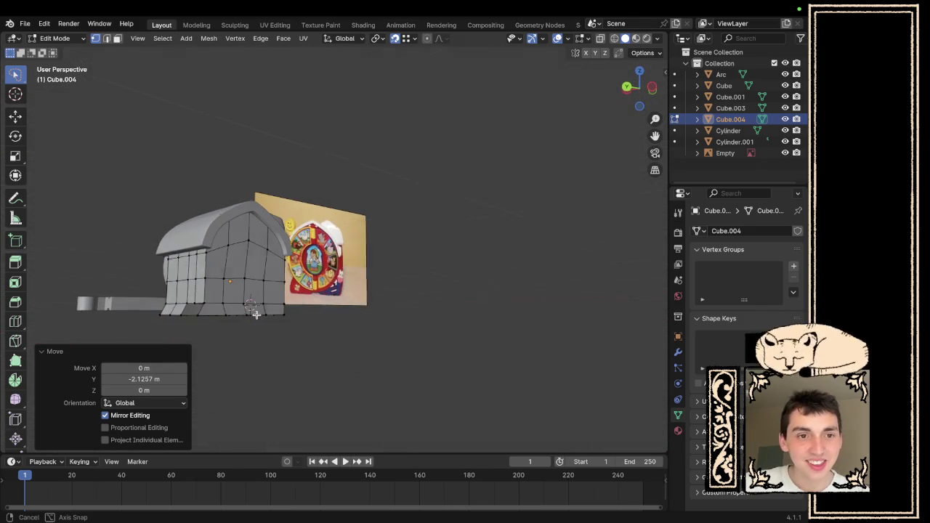
pyautogui.press('g')
pyautogui.press('y')
pyautogui.click(179, 315)
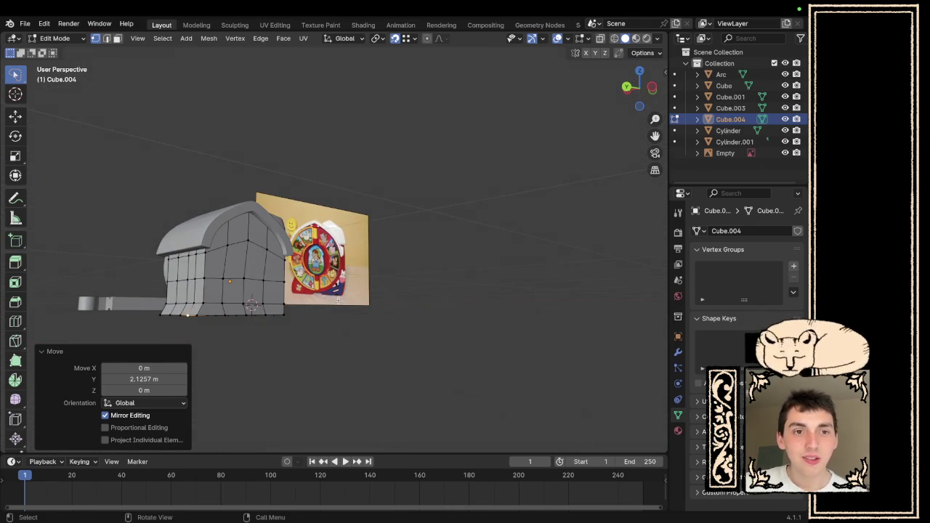
pyautogui.hscroll(-5, 438, 317)
pyautogui.press('Tab')
# - Reframe the view on the barn and reference photo, then select the front wall piece
pyautogui.hscroll(-4, 440, 360)
pyautogui.click(459, 351)
pyautogui.moveTo(166, 306)
pyautogui.mouseDown()
pyautogui.moveTo(329, 325)
pyautogui.moveTo(321, 328)
pyautogui.moveTo(327, 336)
pyautogui.mouseUp()
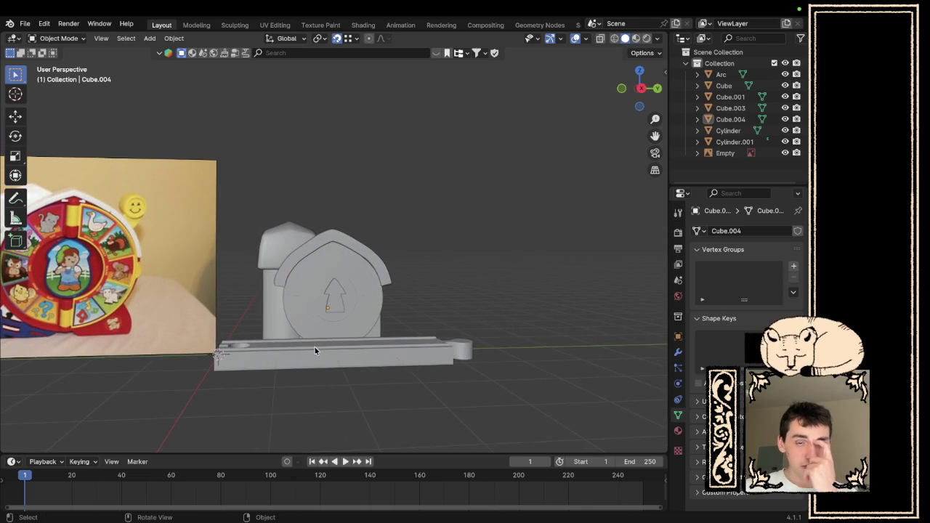
pyautogui.scroll(-2, 317, 346)
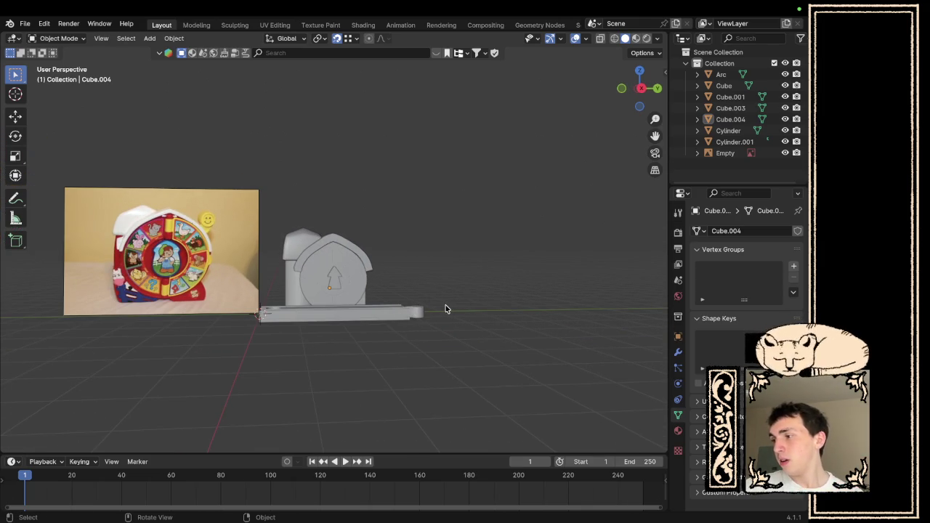
pyautogui.moveTo(447, 309)
pyautogui.mouseDown()
pyautogui.moveTo(267, 331)
pyautogui.moveTo(272, 313)
pyautogui.moveTo(383, 296)
pyautogui.moveTo(329, 305)
pyautogui.mouseUp()
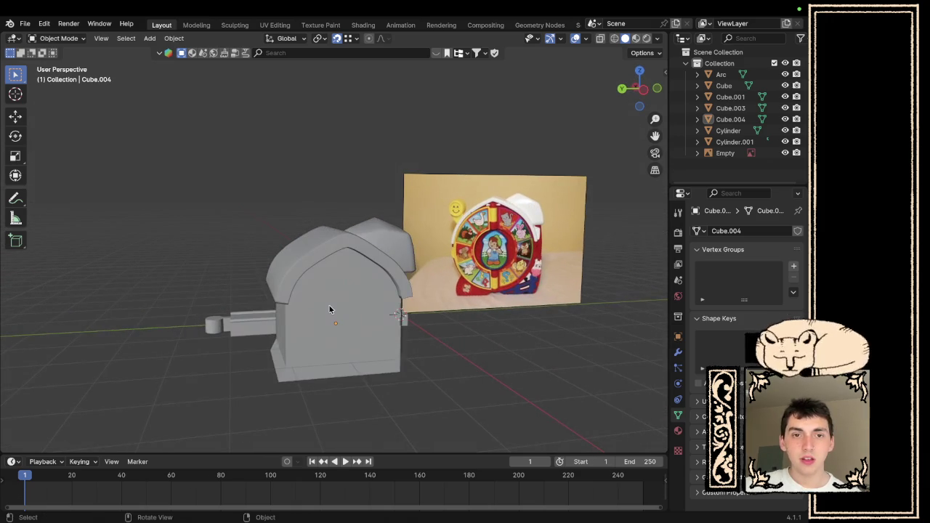
pyautogui.click(329, 305)
pyautogui.click(639, 89)
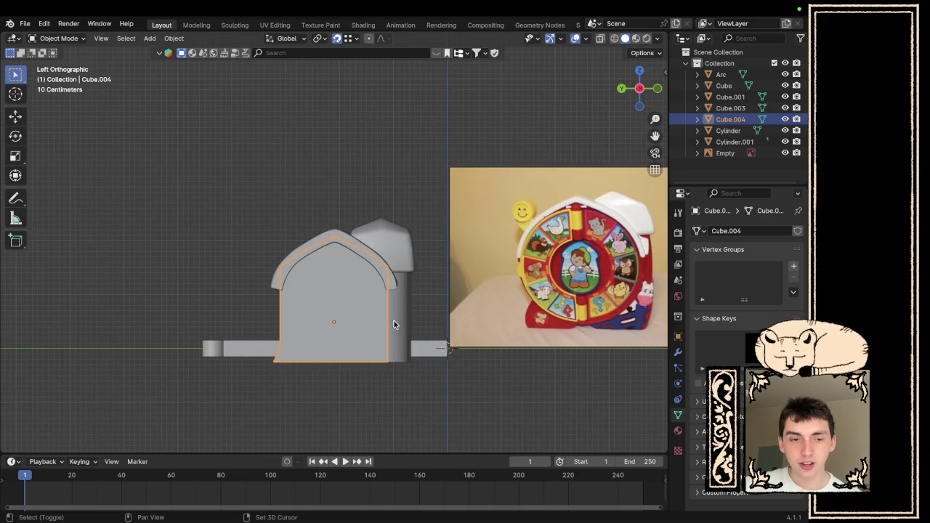
# - Add a new mesh cube, Cube.005, to the scene
pyautogui.hotkey('shift', 'a')
pyautogui.moveTo(393, 320)
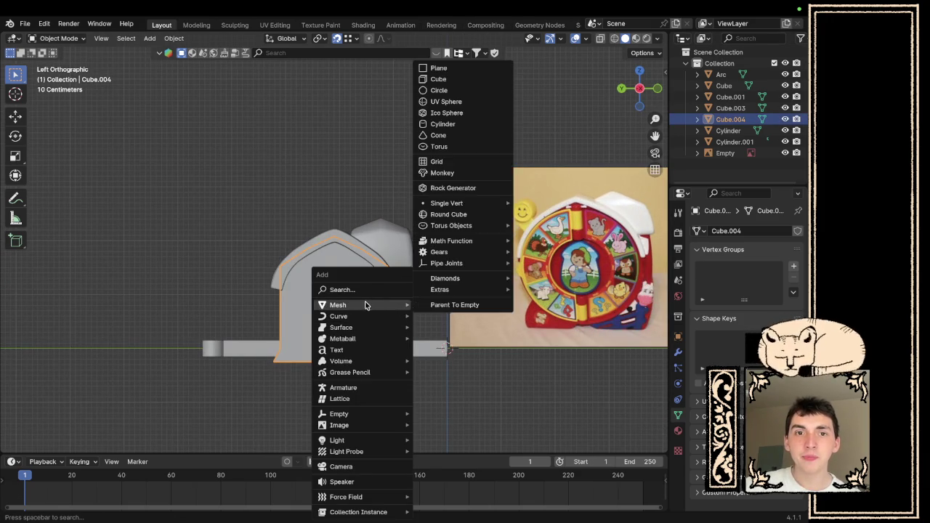
pyautogui.press('Escape')
pyautogui.hotkey('shift', 'a')
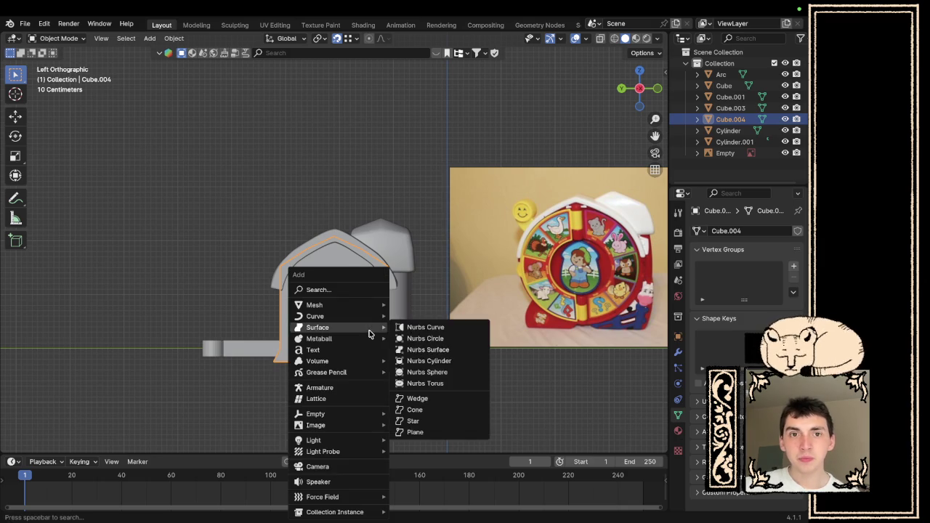
pyautogui.moveTo(366, 309)
pyautogui.click(439, 79)
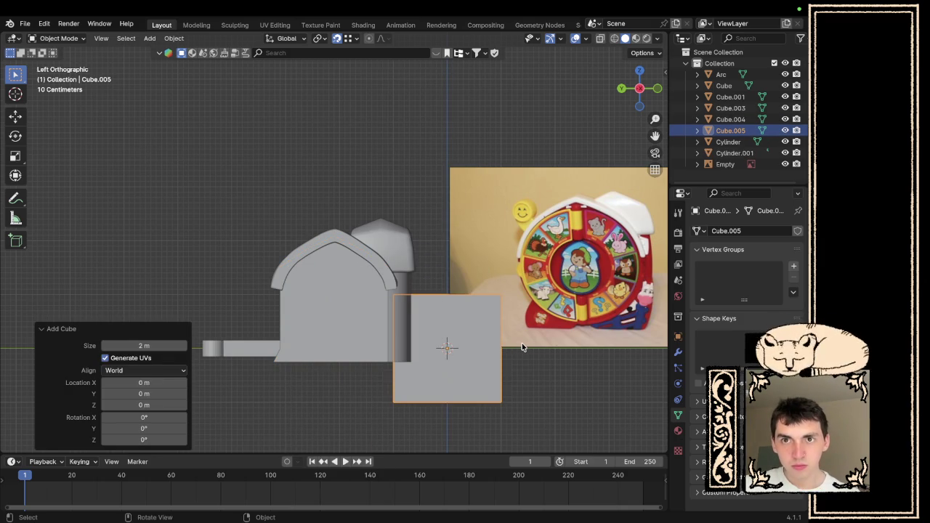
# - Shrink the cube and move it beside the barn wall's lower front corner
pyautogui.press('s')
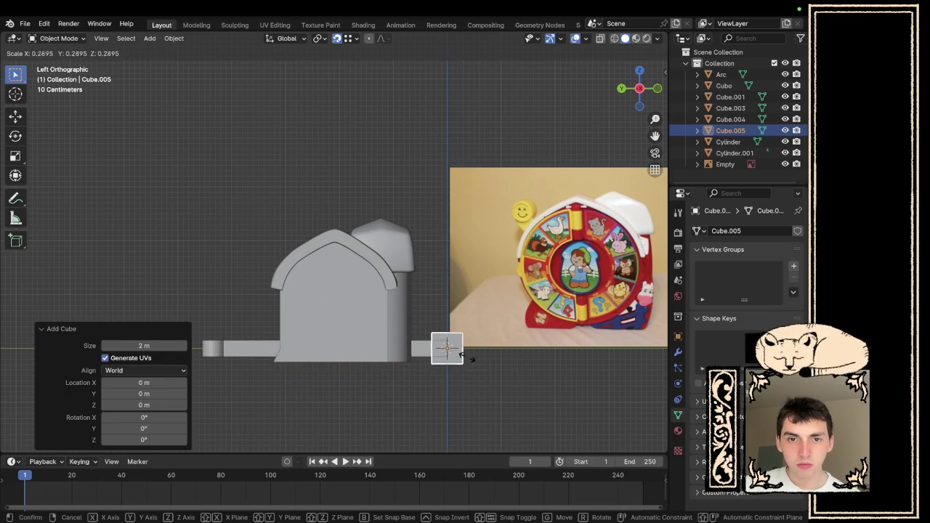
pyautogui.click(463, 355)
pyautogui.press('g')
pyautogui.click(281, 355)
pyautogui.moveTo(281, 354); pyautogui.dragTo(462, 373)
pyautogui.press('g')
pyautogui.click(502, 372)
pyautogui.press('g')
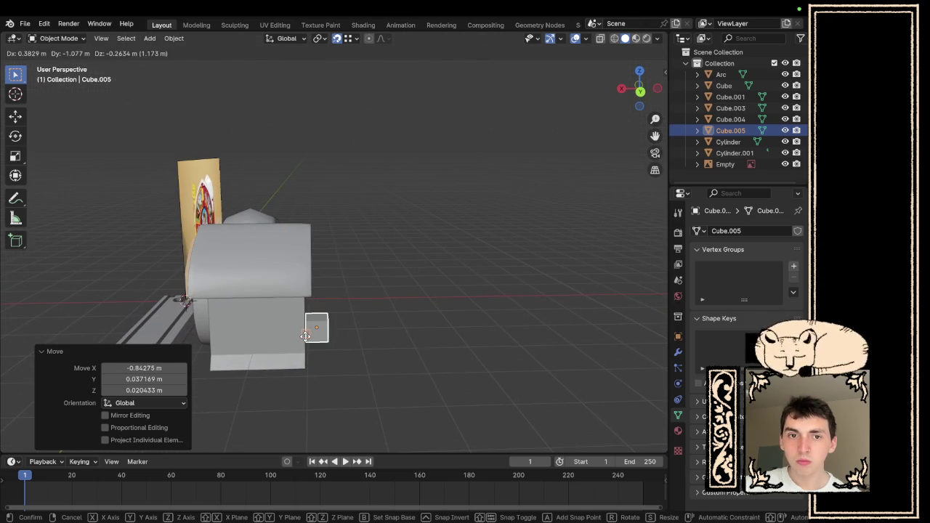
pyautogui.click(316, 327)
# - Scale the small cube uniformly to 0.397
pyautogui.moveTo(317, 324)
pyautogui.mouseDown()
pyautogui.moveTo(241, 299)
pyautogui.moveTo(664, 200)
pyautogui.mouseUp()
pyautogui.moveTo(649, 69)
pyautogui.mouseDown()
pyautogui.moveTo(644, 86)
pyautogui.moveTo(306, 347)
pyautogui.moveTo(361, 328)
pyautogui.moveTo(345, 331)
pyautogui.mouseUp()
pyautogui.scroll(2, 344, 335)
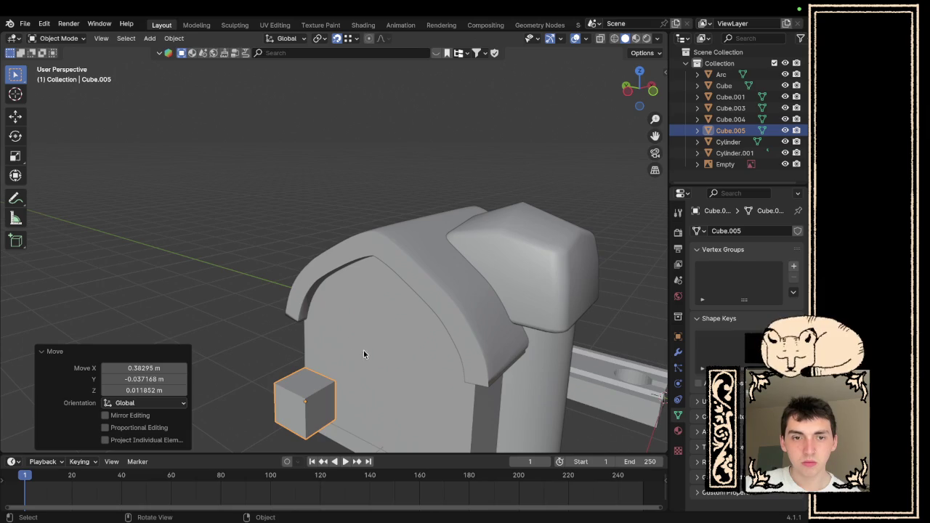
pyautogui.press('s')
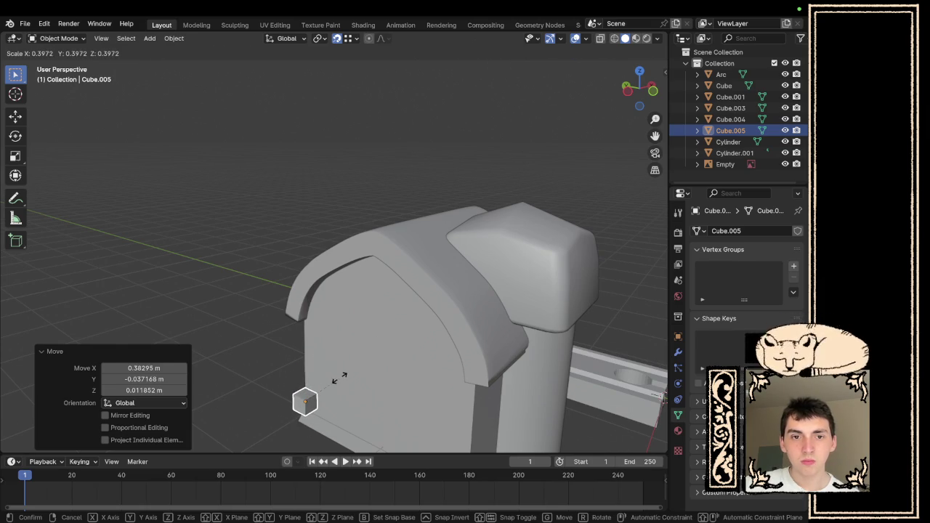
pyautogui.click(342, 378)
pyautogui.click(629, 89)
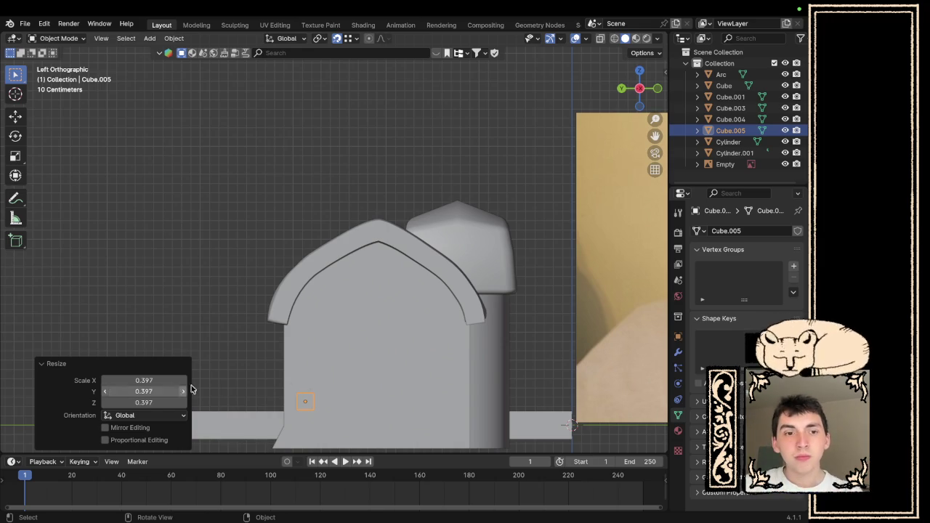
# - Scale Cube.005 by 1.197, flatten it to 0.290 along X, and move it to the wall's bottom corner
pyautogui.press('s')
pyautogui.click(341, 356)
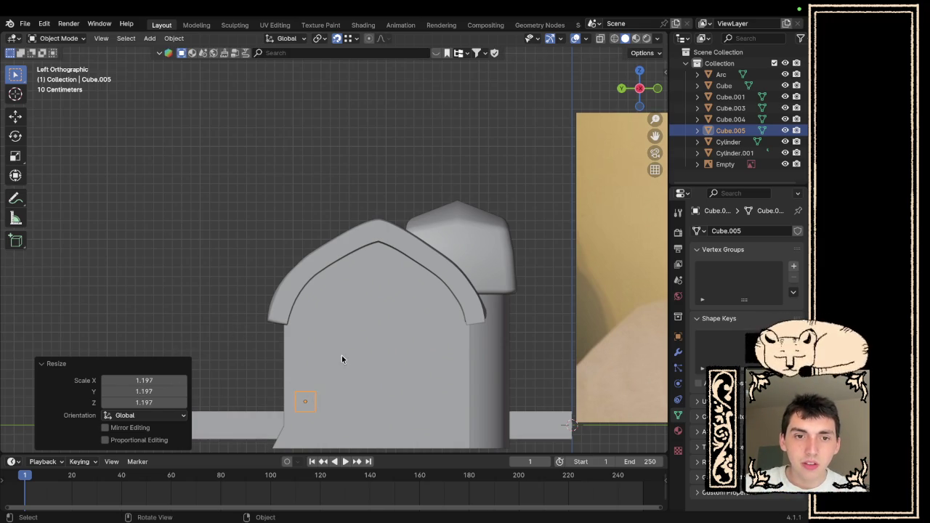
pyautogui.moveTo(341, 356)
pyautogui.mouseDown()
pyautogui.moveTo(377, 391)
pyautogui.moveTo(436, 354)
pyautogui.moveTo(484, 351)
pyautogui.mouseUp()
pyautogui.press('s')
pyautogui.press('x')
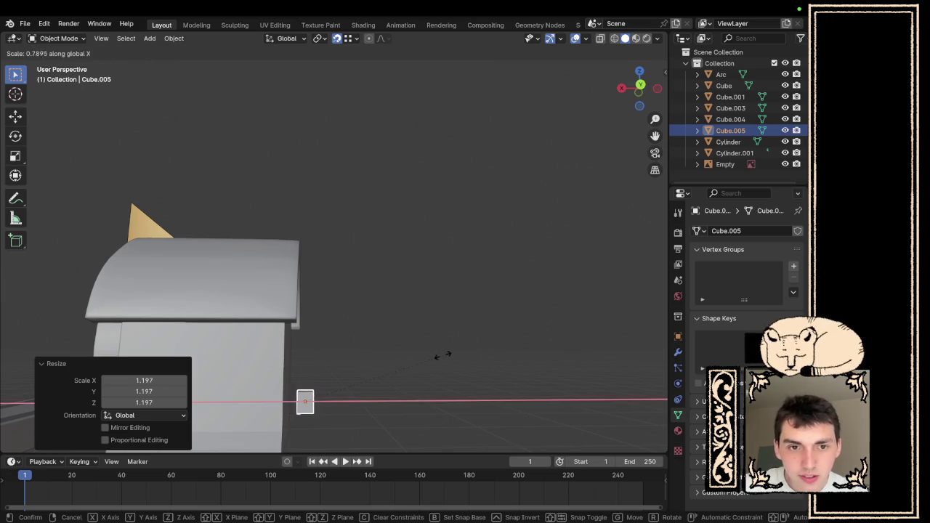
pyautogui.click(357, 380)
pyautogui.moveTo(357, 380)
pyautogui.mouseDown()
pyautogui.moveTo(256, 395)
pyautogui.moveTo(203, 377)
pyautogui.moveTo(227, 389)
pyautogui.moveTo(201, 388)
pyautogui.mouseUp()
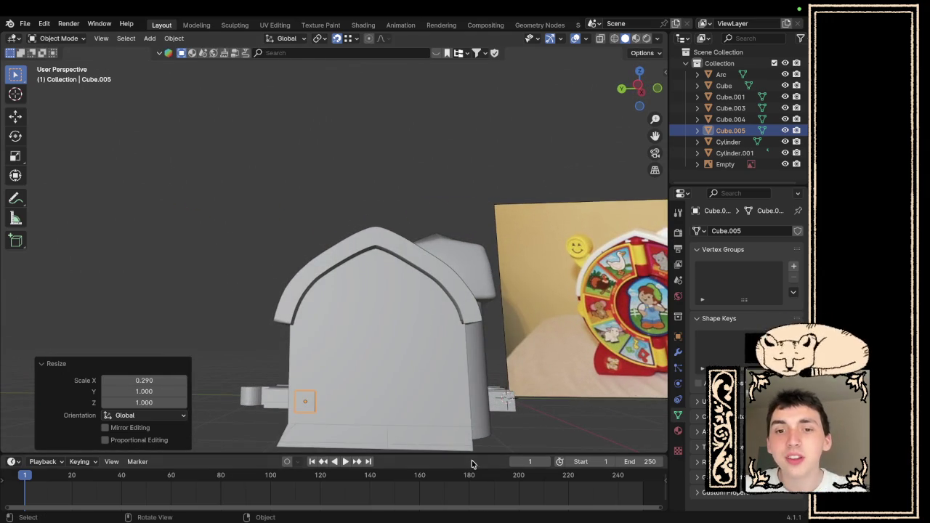
pyautogui.press('g')
pyautogui.click(477, 33)
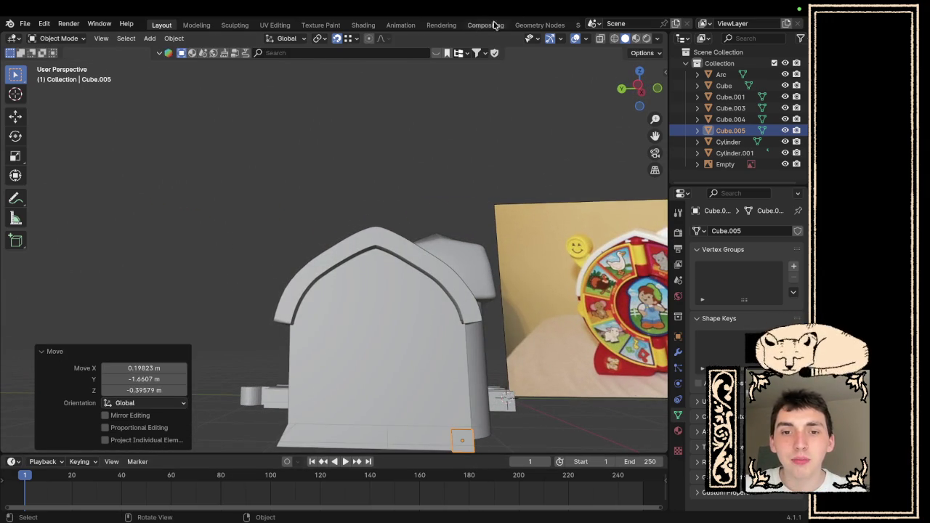
pyautogui.moveTo(509, 182)
pyautogui.mouseDown()
pyautogui.moveTo(499, 208)
pyautogui.moveTo(446, 208)
pyautogui.moveTo(466, 238)
pyautogui.moveTo(533, 277)
pyautogui.moveTo(502, 238)
pyautogui.moveTo(504, 289)
pyautogui.moveTo(477, 228)
pyautogui.moveTo(477, 318)
pyautogui.moveTo(487, 286)
pyautogui.moveTo(359, 83)
pyautogui.mouseUp()
# - In Edit Mode, push the block's side face 0.0325 m along X
pyautogui.press('Tab')
pyautogui.moveTo(452, 270); pyautogui.dragTo(413, 291)
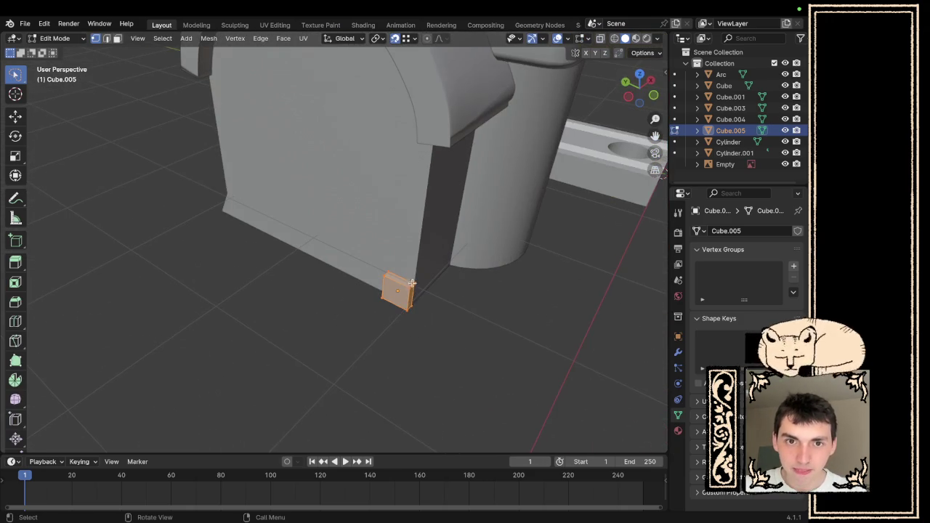
pyautogui.click(404, 284)
pyautogui.click(117, 38)
pyautogui.moveTo(555, 328); pyautogui.dragTo(478, 284)
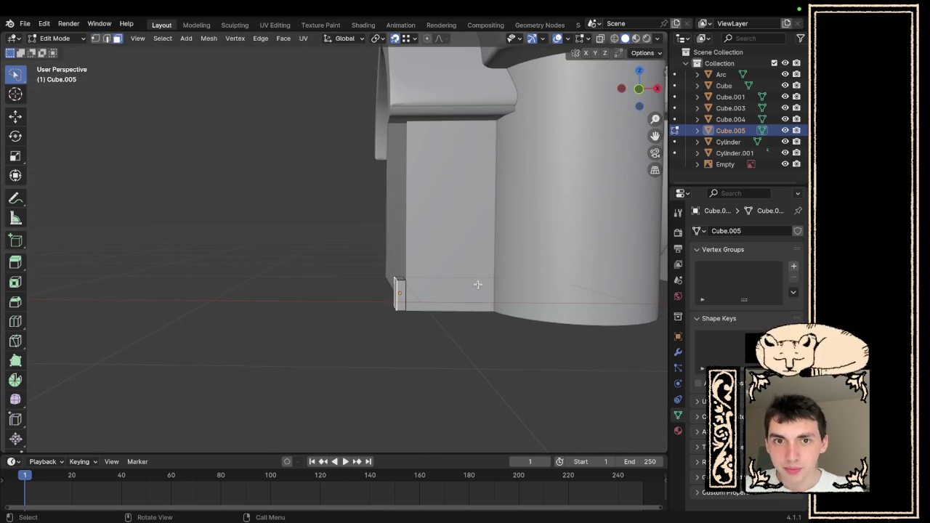
pyautogui.press('g')
pyautogui.press('x')
pyautogui.click(472, 288)
pyautogui.moveTo(472, 287); pyautogui.dragTo(548, 311)
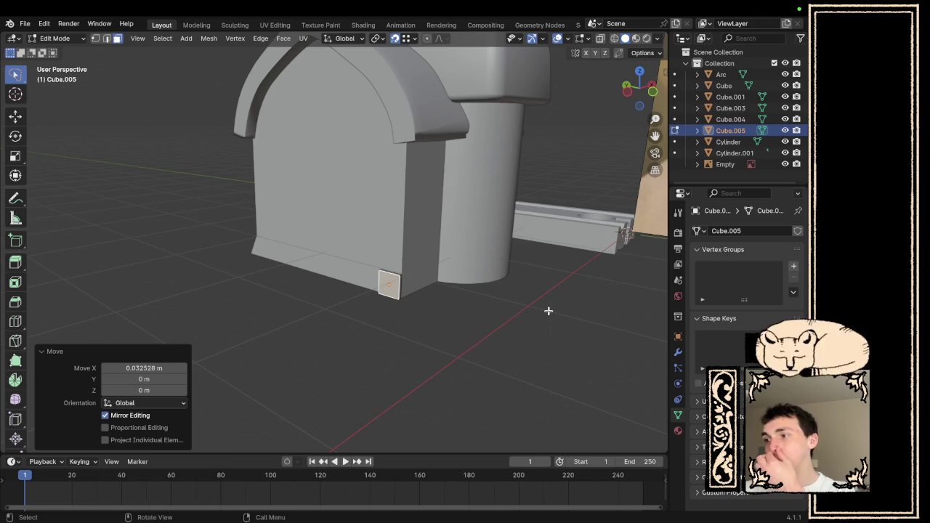
pyautogui.scroll(5, 465, 297)
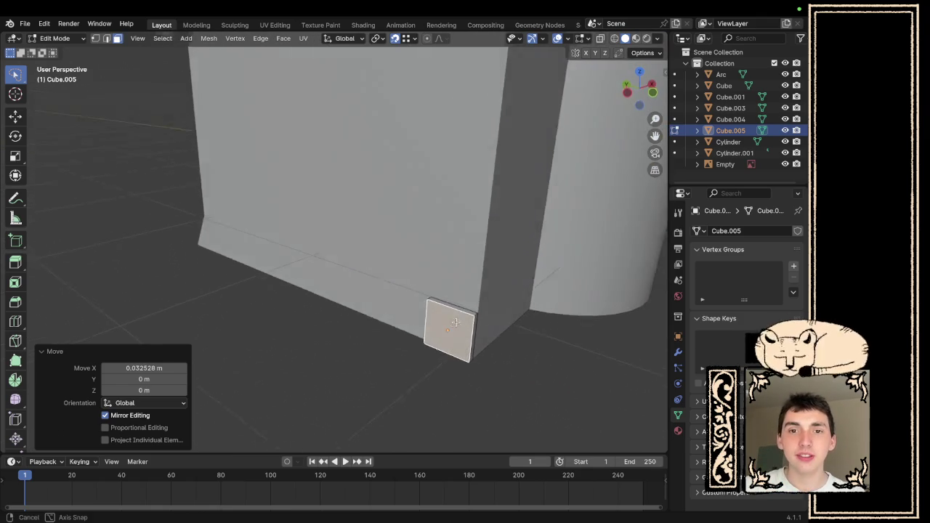
pyautogui.moveTo(460, 314)
pyautogui.mouseDown()
pyautogui.moveTo(494, 272)
pyautogui.moveTo(366, 297)
pyautogui.moveTo(339, 337)
pyautogui.moveTo(414, 330)
pyautogui.mouseUp()
pyautogui.scroll(-4, 480, 273)
# - Select the block's thin top face and switch to a straight left side view
pyautogui.press('Tab')
pyautogui.press('Tab')
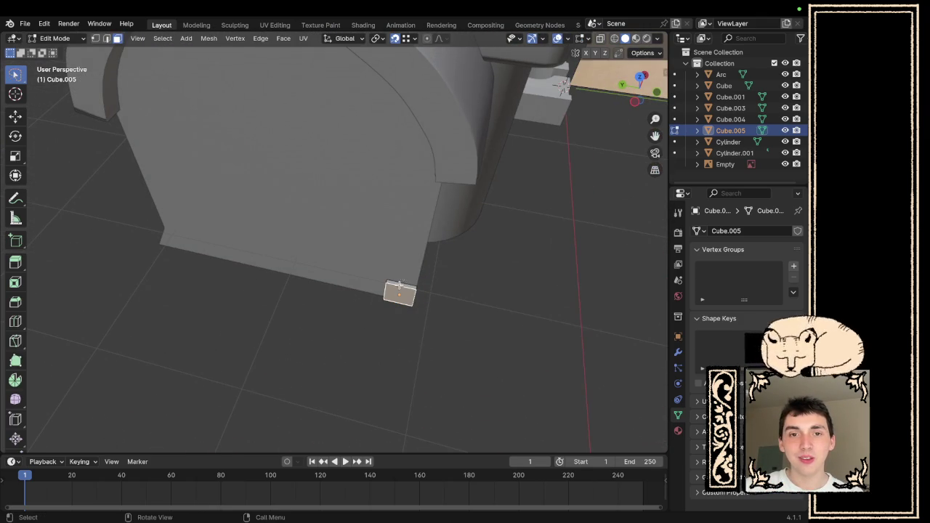
pyautogui.click(416, 278)
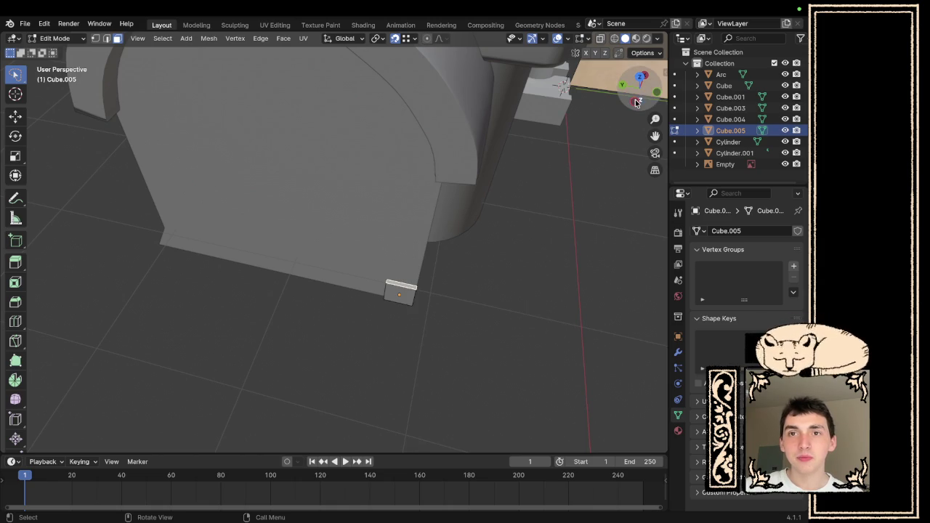
pyautogui.click(637, 101)
pyautogui.scroll(10, 530, 241)
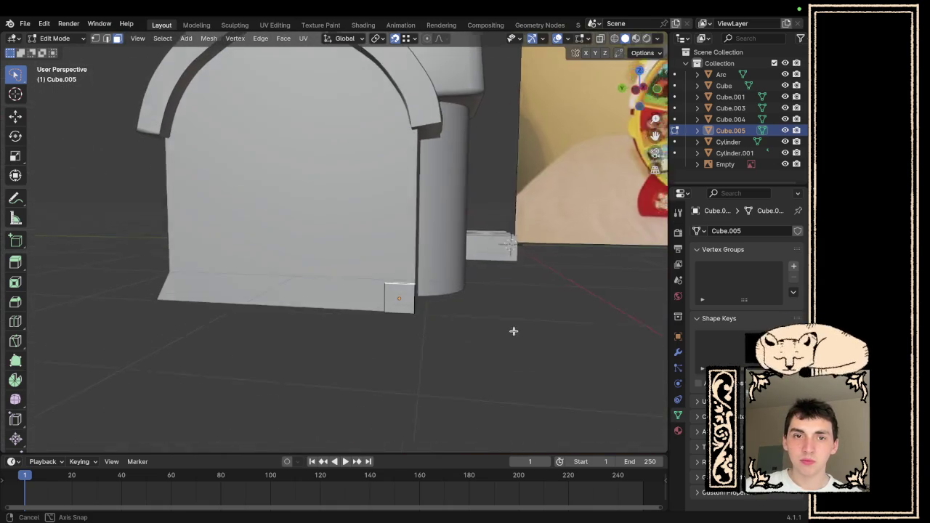
pyautogui.press('ctrl+KP_3')
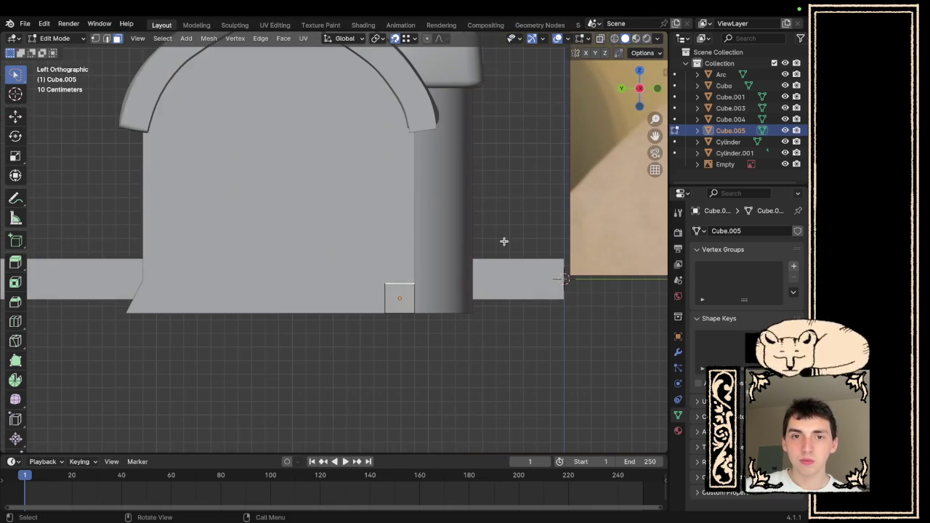
# - Extrude the top face upward 0.5 m for the right post
pyautogui.press('e')
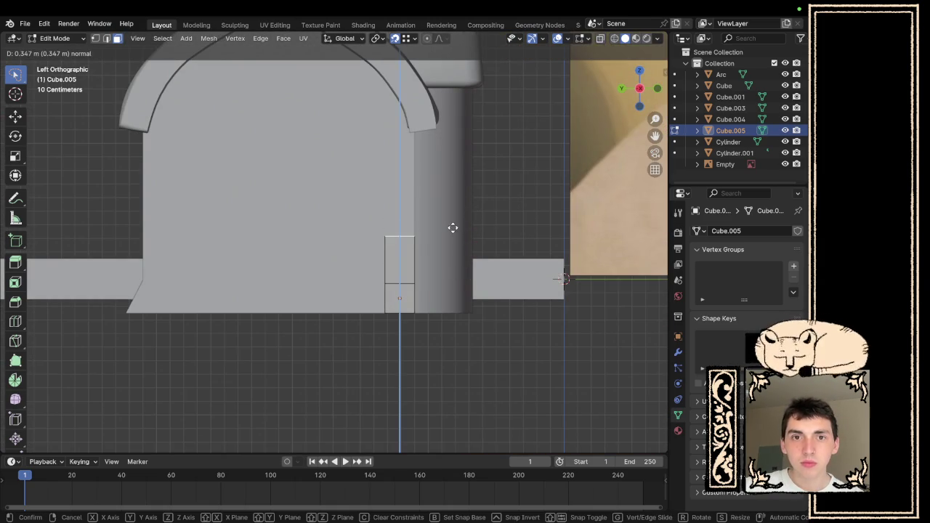
pyautogui.click(460, 217)
pyautogui.click(156, 390)
pyautogui.write('0.5')
pyautogui.press('Return')
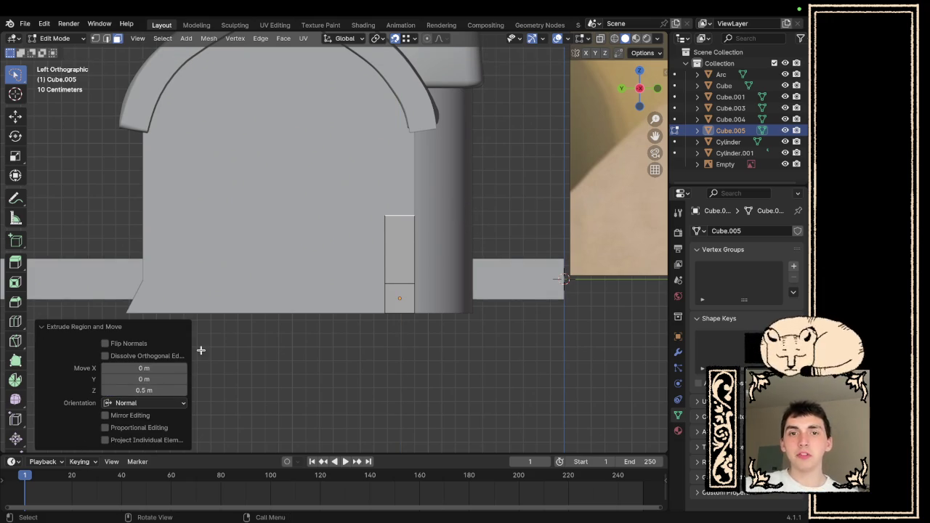
# - Extrude the top face upward again, settling on a 0.225 m height
pyautogui.press('e')
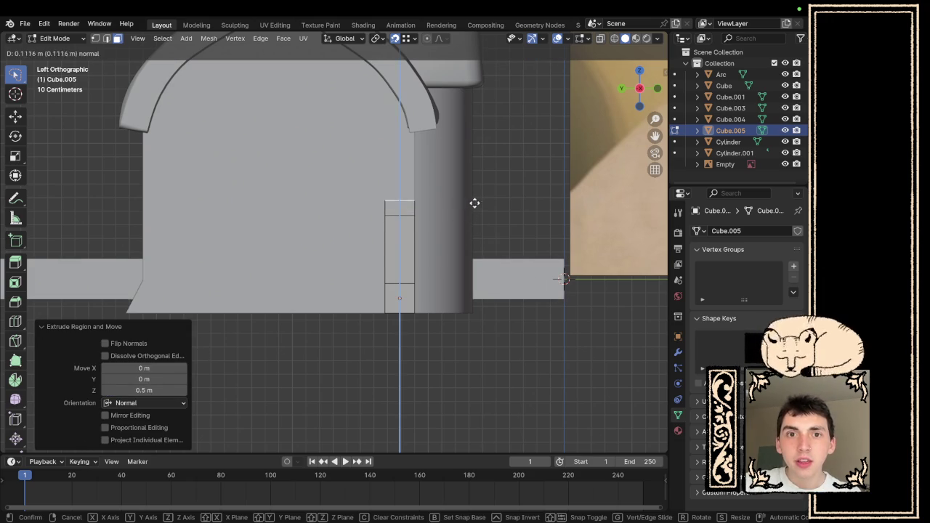
pyautogui.click(485, 189)
pyautogui.click(145, 391)
pyautogui.write('0.25')
pyautogui.press('Return')
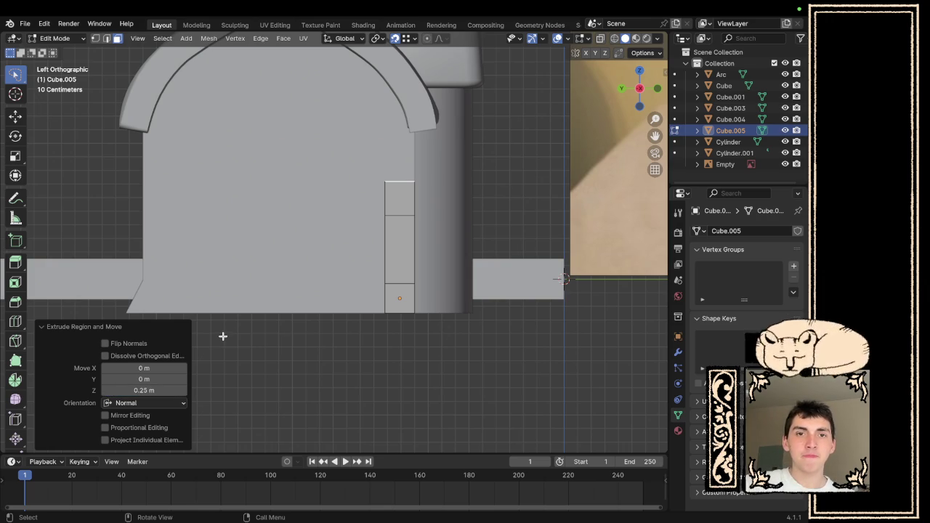
pyautogui.click(161, 390)
pyautogui.write('0.2')
pyautogui.press('Return')
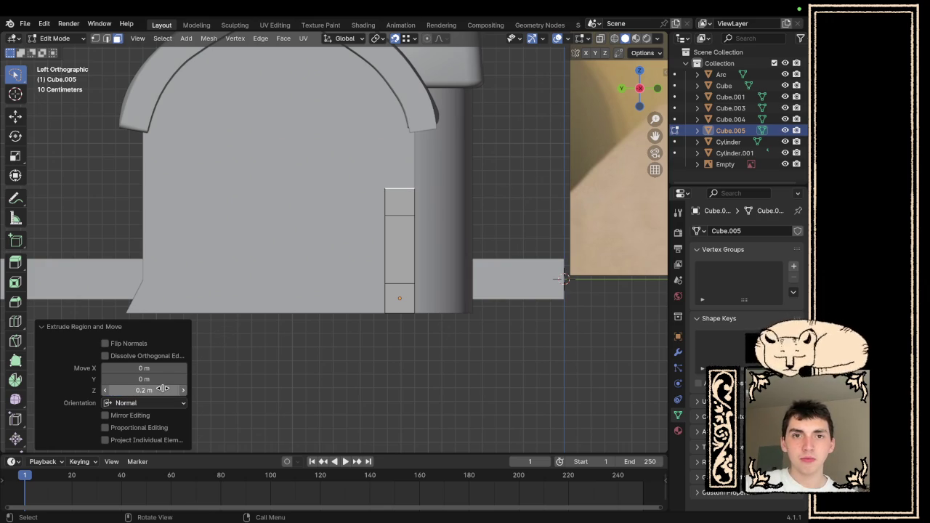
pyautogui.click(162, 390)
pyautogui.write('0.225')
pyautogui.press('Return')
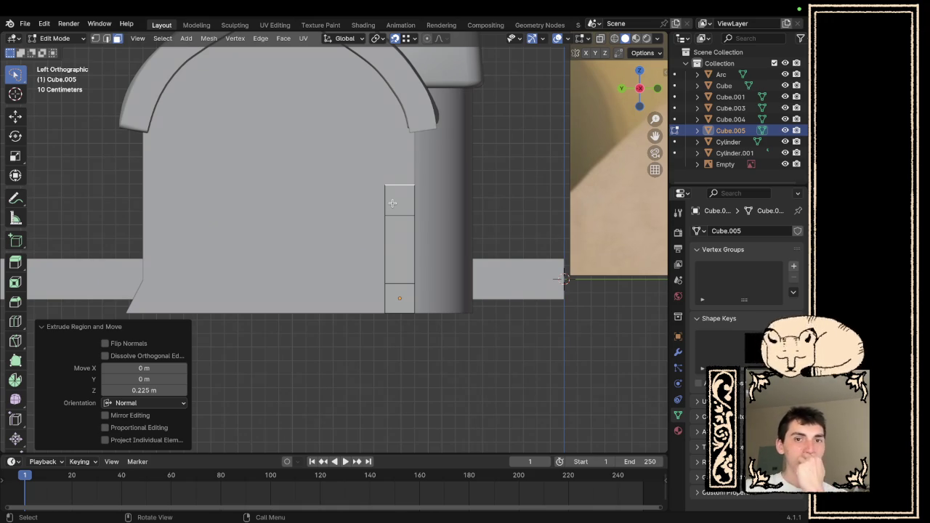
# - Extrude the top block leftward across the front as the frame's top band
pyautogui.hscroll(5, 388, 202)
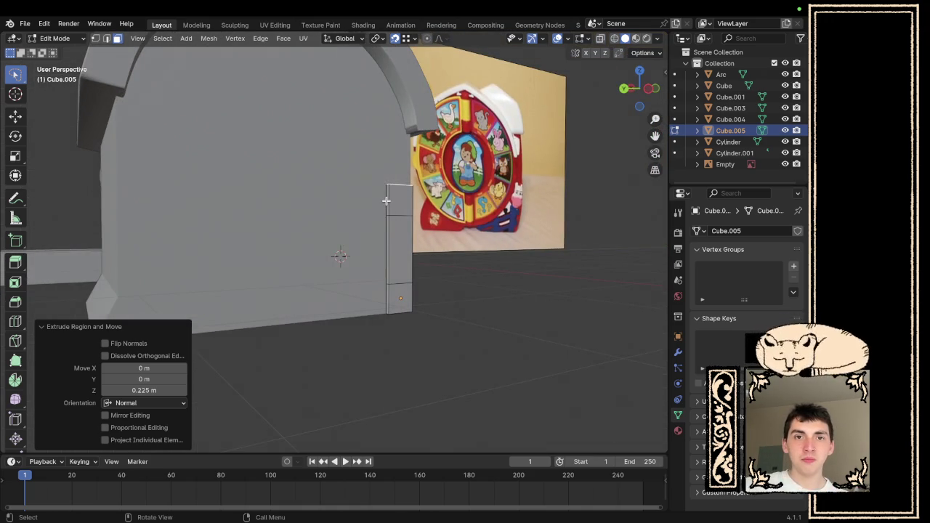
pyautogui.hotkey('alt', 'a')
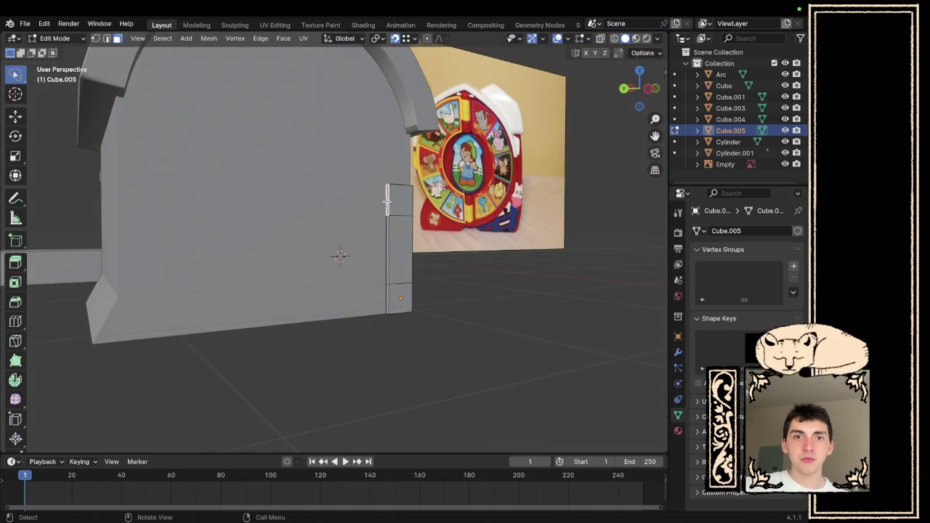
pyautogui.hscroll(3, 411, 194)
pyautogui.click(645, 91)
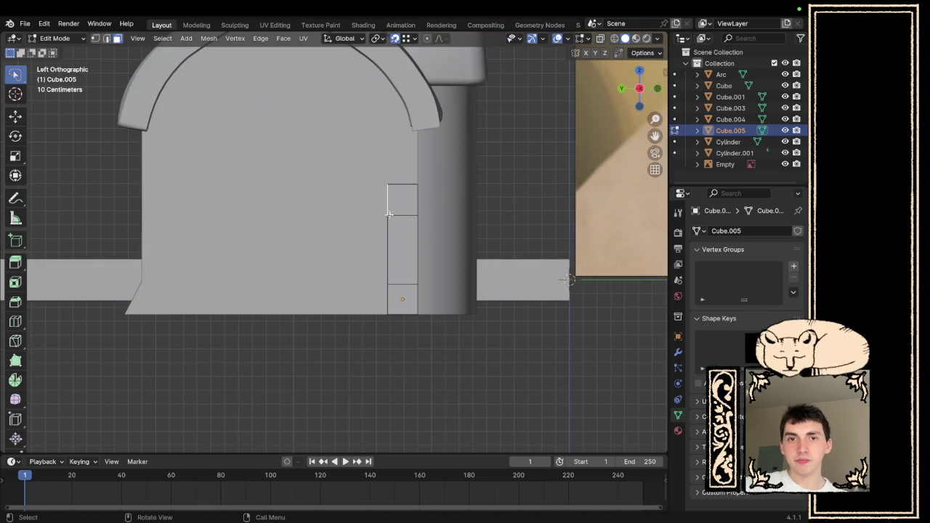
pyautogui.press('e')
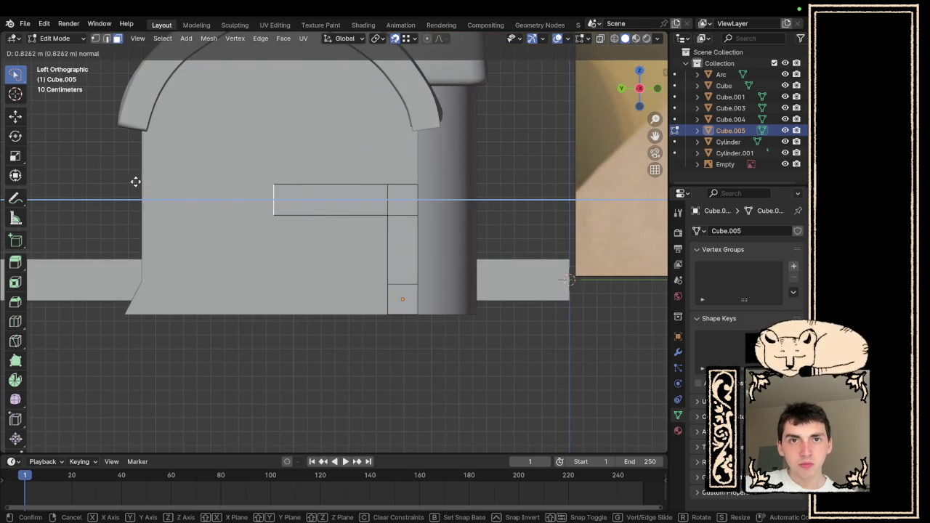
pyautogui.click(144, 141)
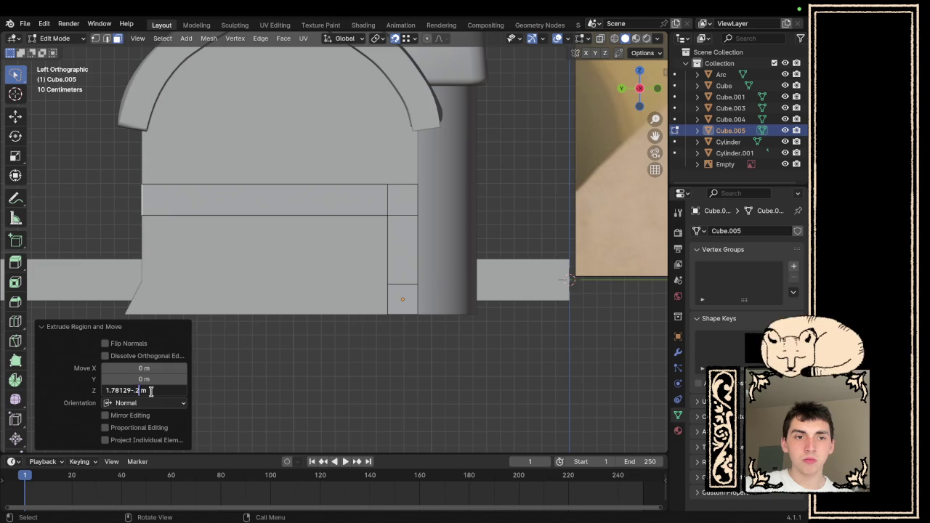
pyautogui.press('Return')
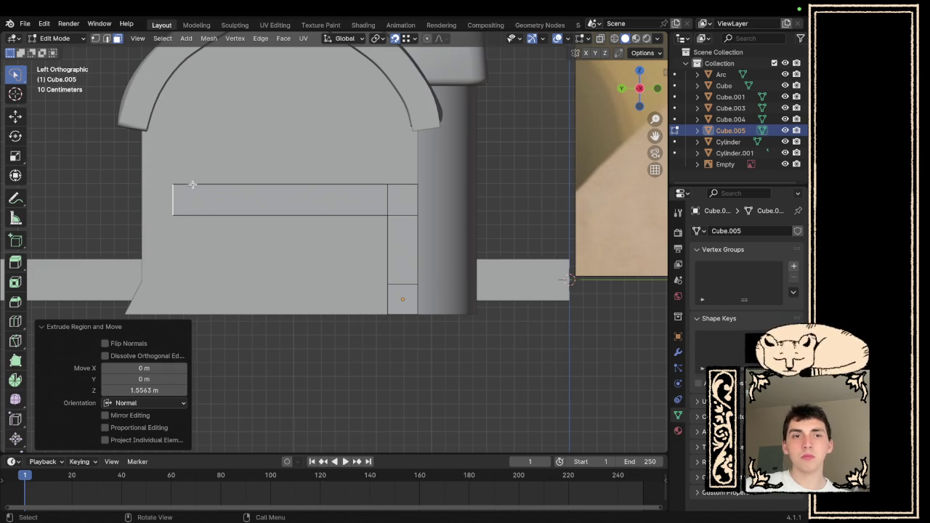
# - Add a 0.225 m corner block at the band's left end
pyautogui.moveTo(170, 190); pyautogui.dragTo(150, 199)
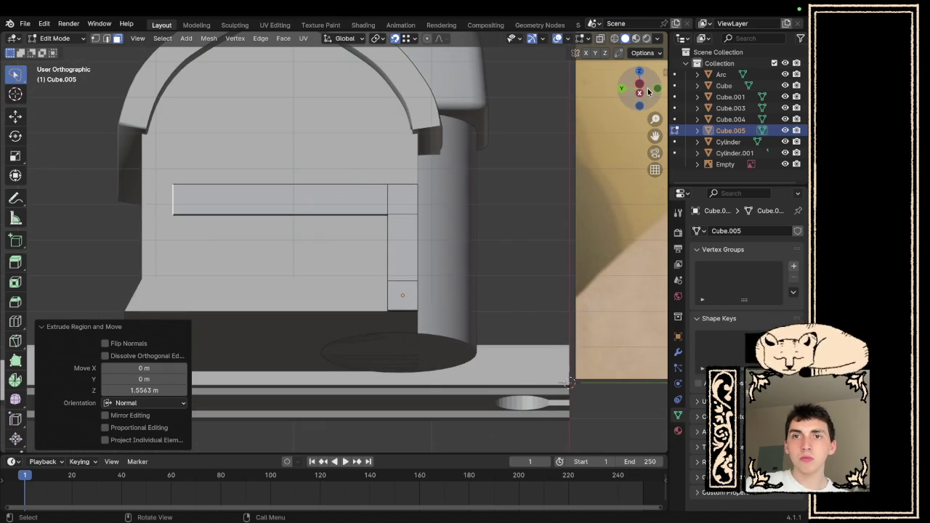
pyautogui.click(639, 86)
pyautogui.write('e.225')
pyautogui.press('Return')
# - Extrude the left corner block's bottom face down to form the left post, then return to Object Mode
pyautogui.click(153, 216)
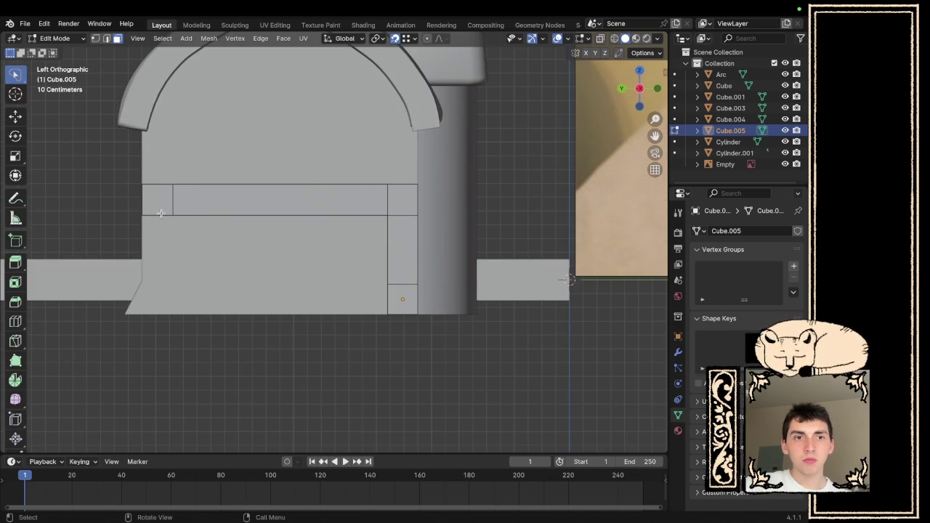
pyautogui.scroll(-3, 163, 213)
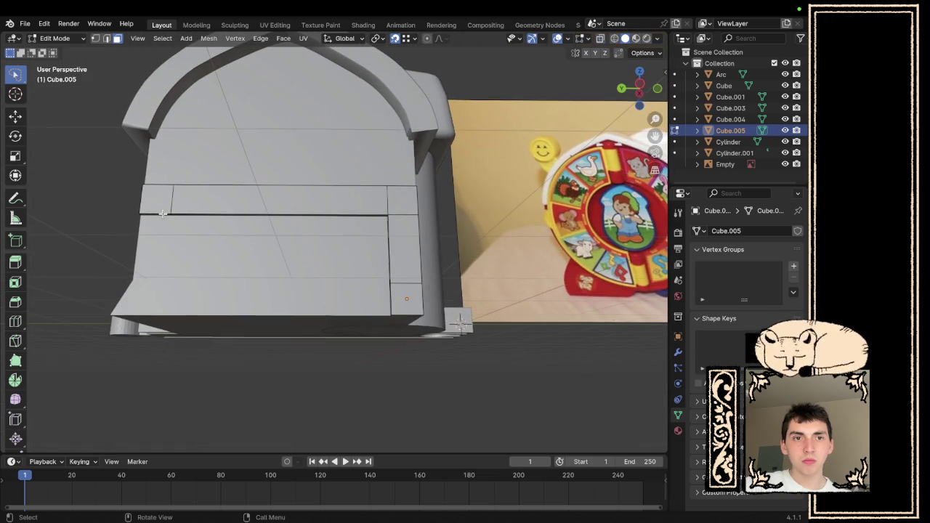
pyautogui.click(640, 87)
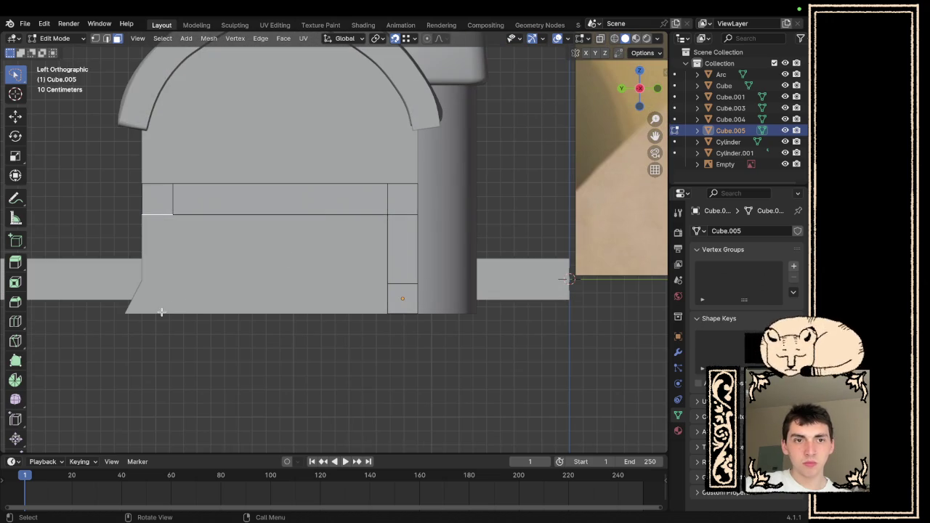
pyautogui.press('e')
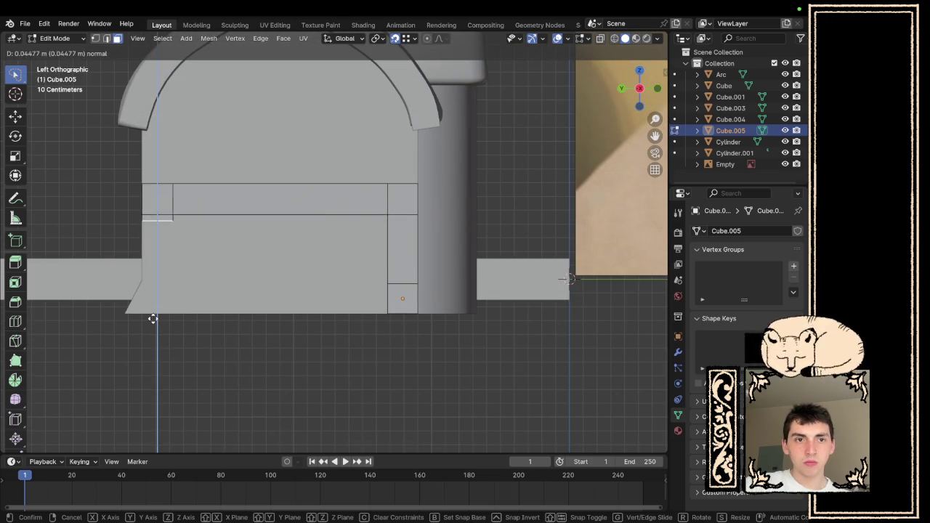
pyautogui.click(418, 308)
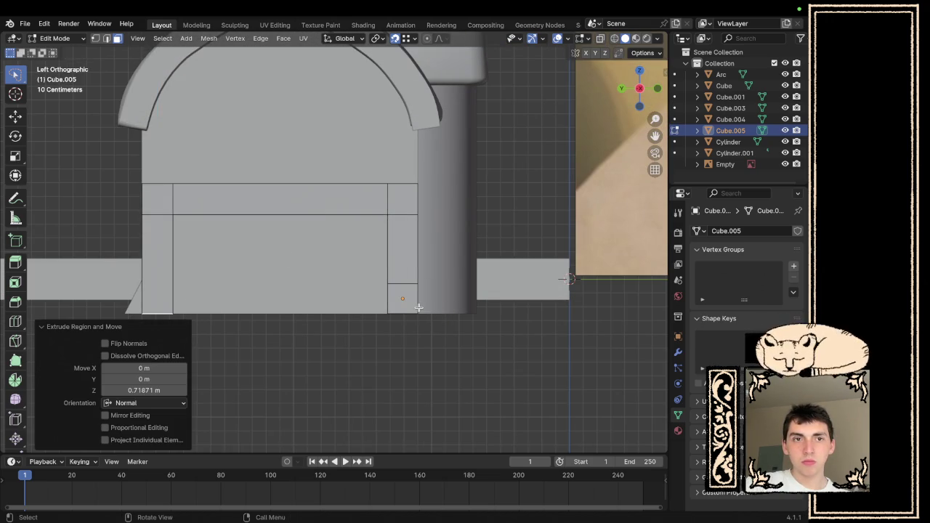
pyautogui.hscroll(-10, 419, 308)
pyautogui.press('`')
pyautogui.press('3')
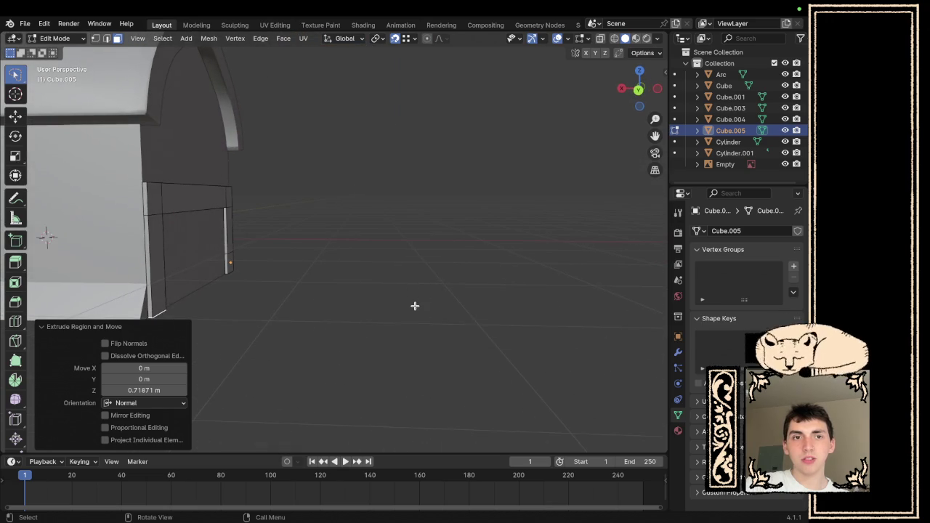
pyautogui.press('Tab')
pyautogui.hscroll(-5, 414, 306)
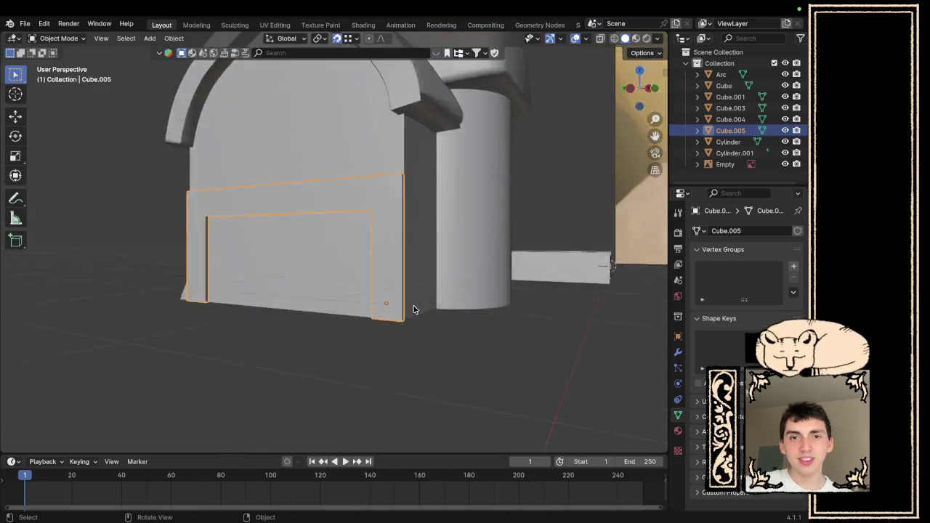
pyautogui.click(473, 346)
pyautogui.hscroll(-3, 474, 351)
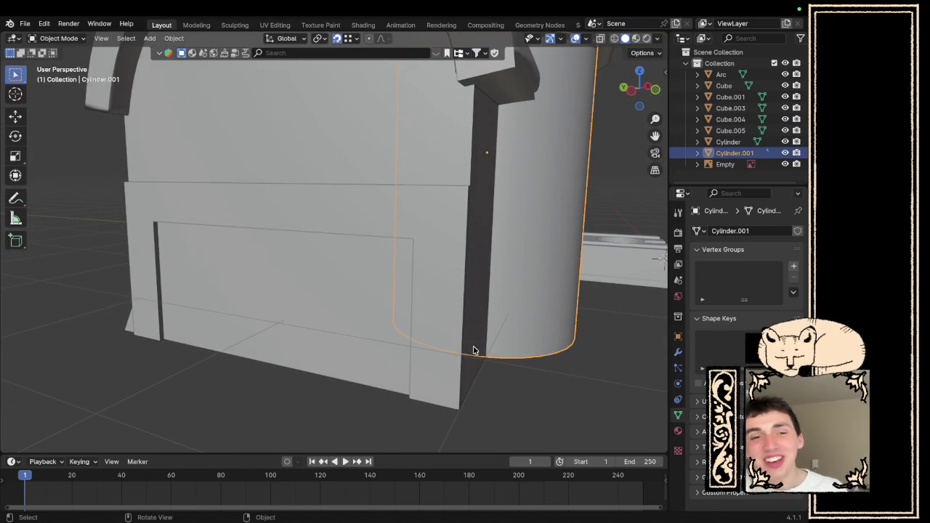
pyautogui.scroll(-10, 331, 355)
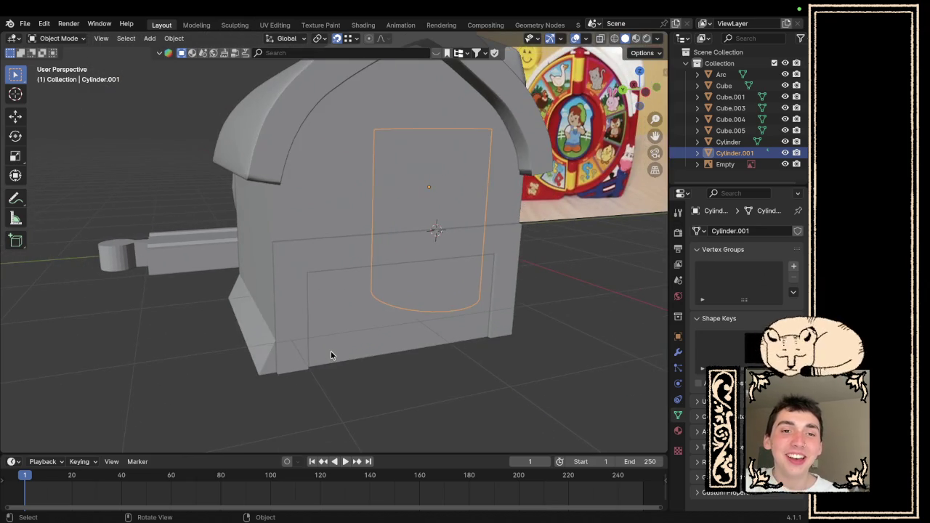
pyautogui.scroll(-10, 330, 355)
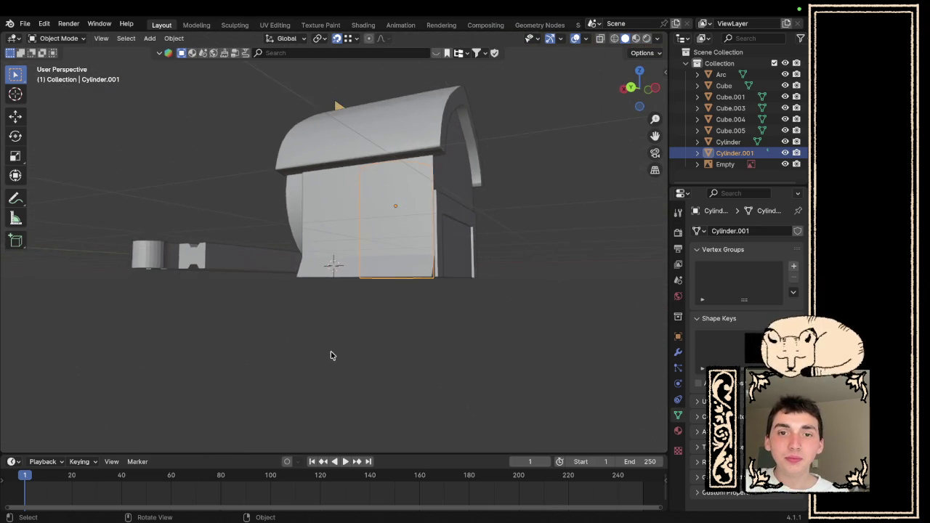
pyautogui.hscroll(-10, 331, 355)
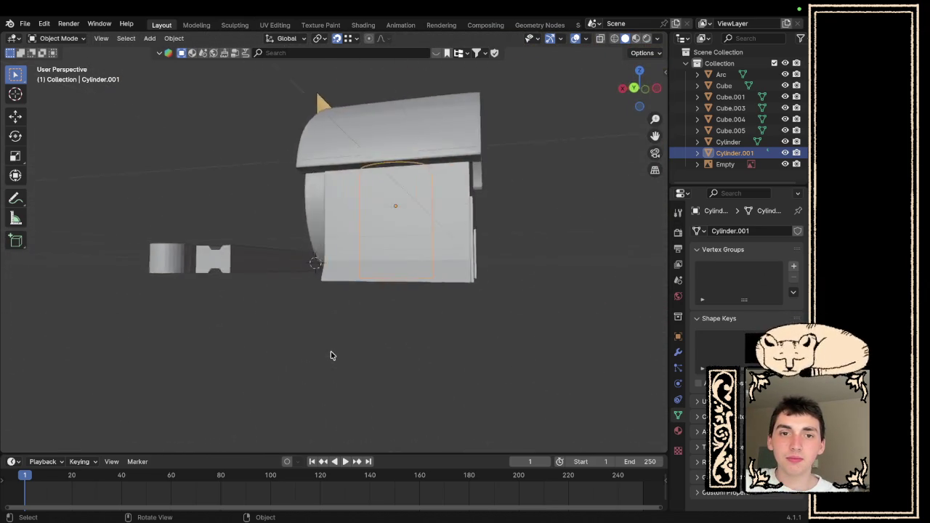
pyautogui.hscroll(-10, 331, 355)
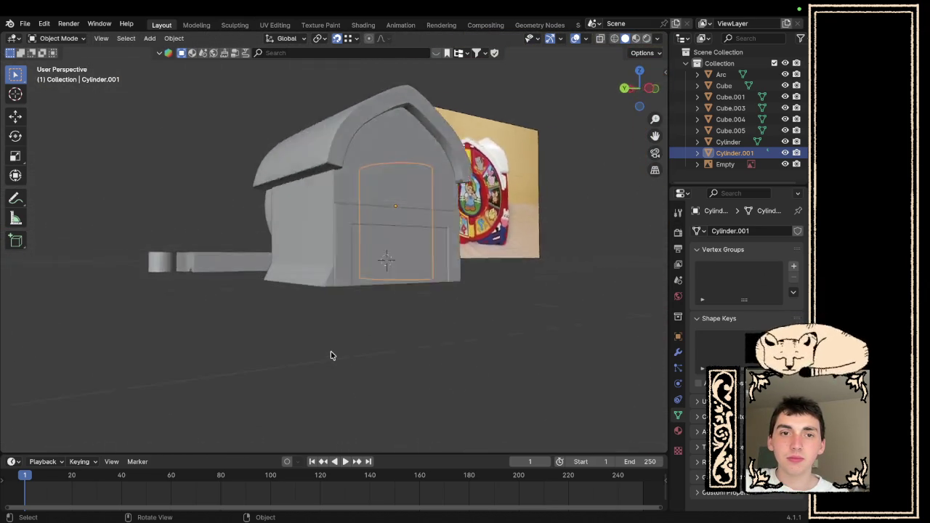
pyautogui.hscroll(-5, 331, 354)
pyautogui.hotkey('ctrl', 'Right')
pyautogui.hotkey('ctrl', 'Right')
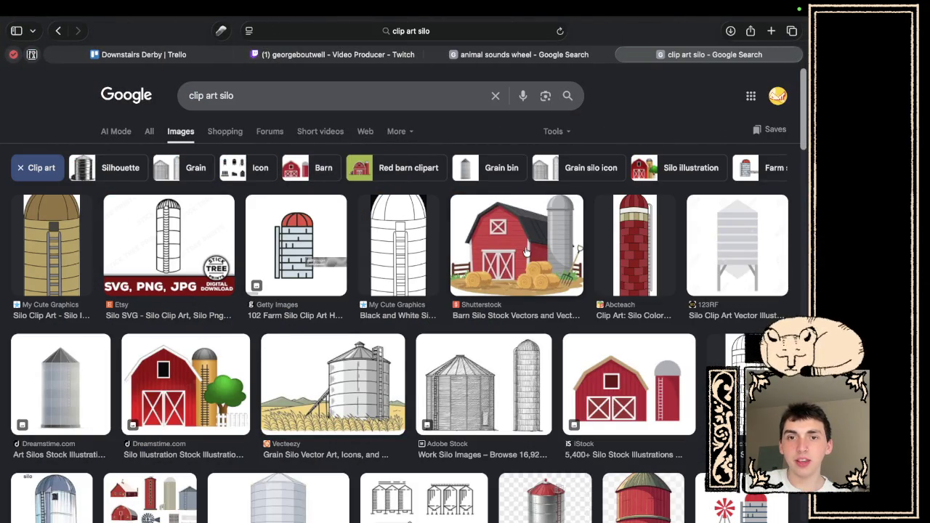
pyautogui.hotkey('ctrl', 'Left')
pyautogui.hotkey('ctrl', 'Left')
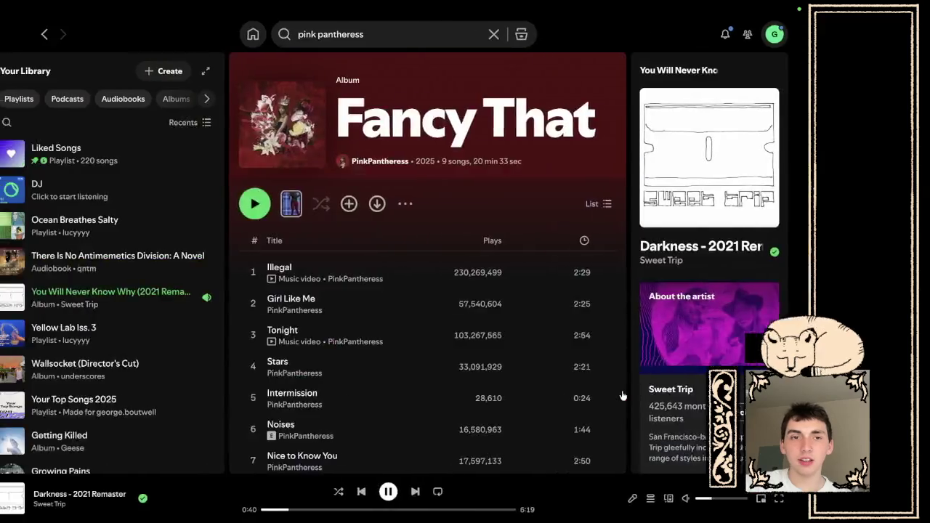
pyautogui.scroll(5, 414, 270)
pyautogui.hscroll(-5, 414, 274)
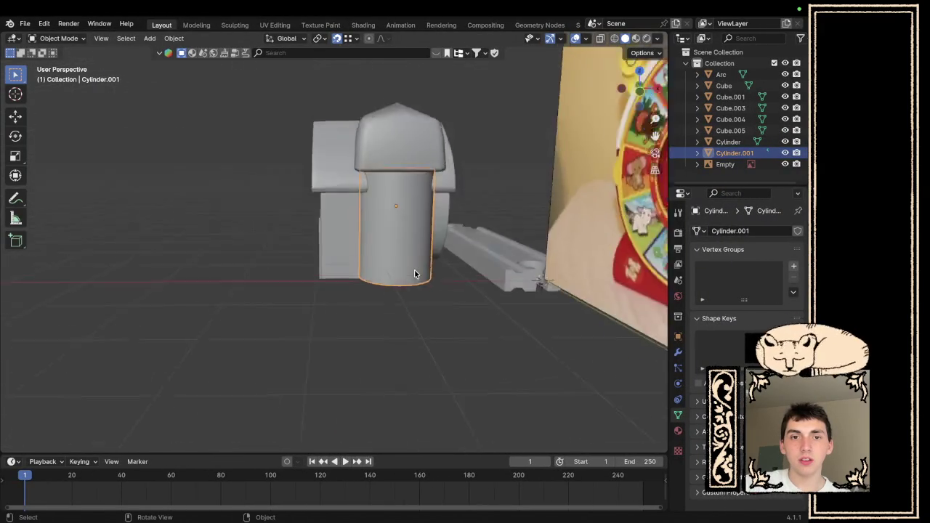
# - Select Cube.005 in Edit Mode and move its trim edge upward along Z
pyautogui.scroll(10, 414, 274)
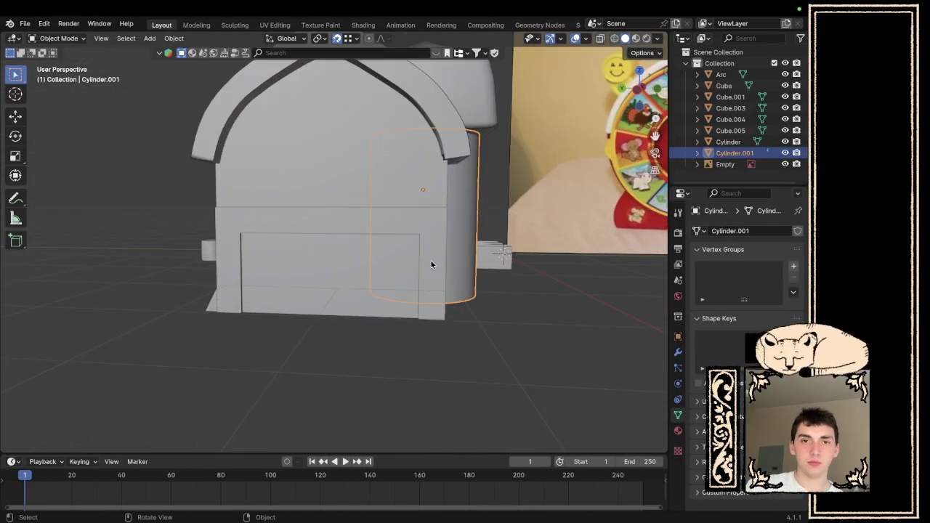
pyautogui.scroll(-10, 417, 243)
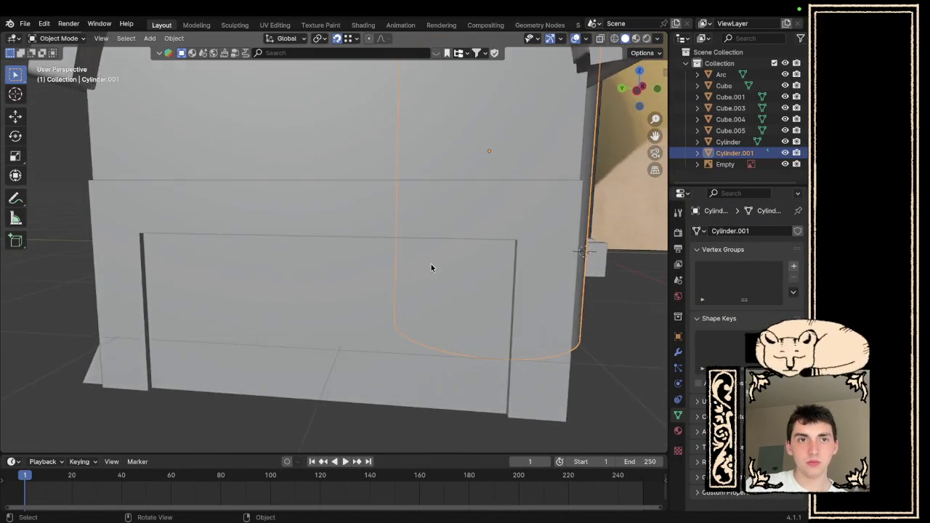
pyautogui.click(226, 221)
pyautogui.scroll(3, 267, 226)
pyautogui.press('Tab')
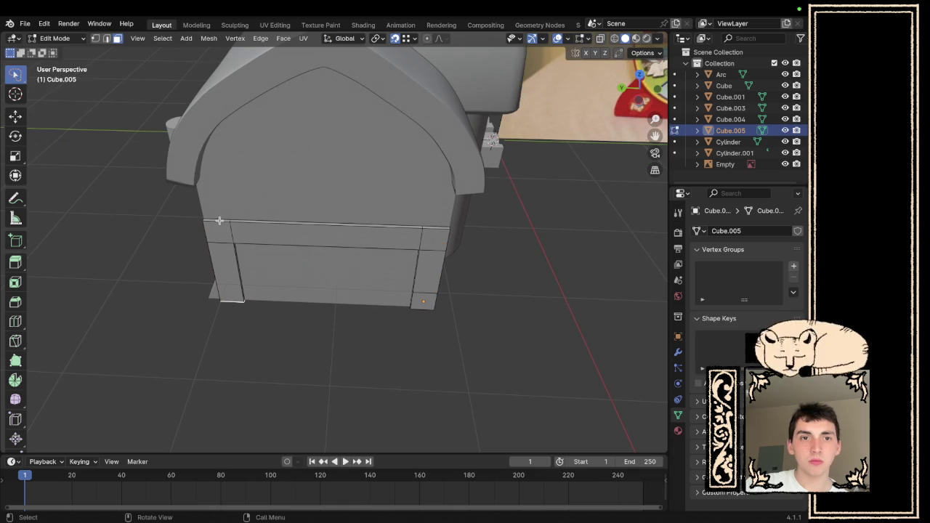
pyautogui.press('g')
pyautogui.press('z')
pyautogui.press('z')
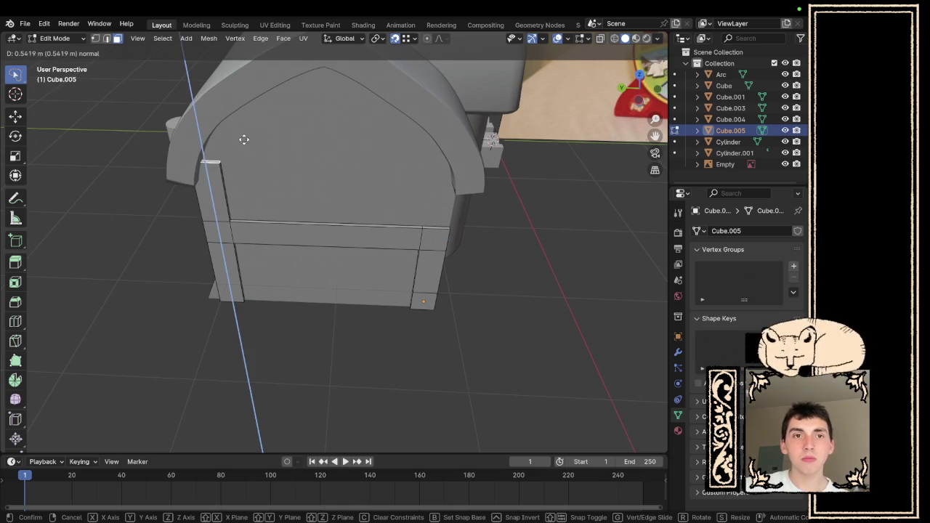
pyautogui.click(218, 136)
# - Extrude the next trim face twice along its normal, to about 0.81 m
pyautogui.scroll(-5, 249, 87)
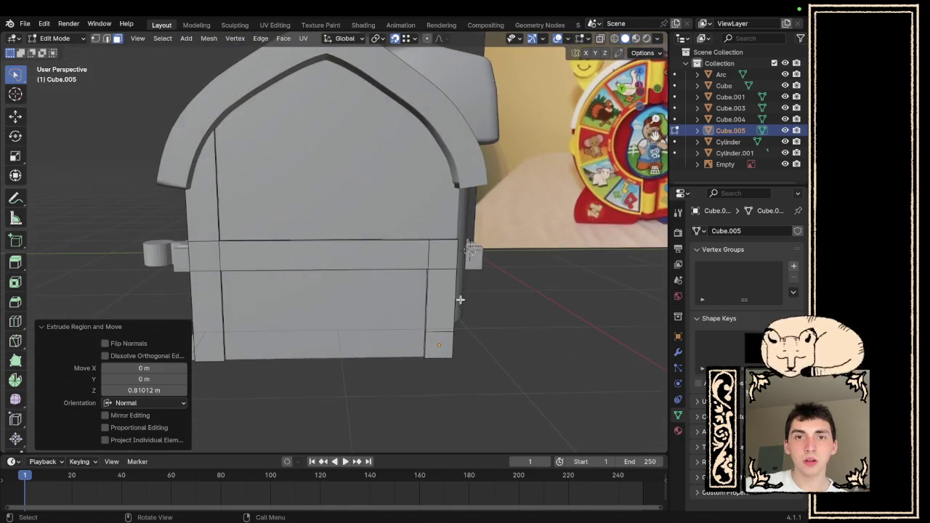
pyautogui.scroll(-1, 462, 302)
pyautogui.click(426, 242)
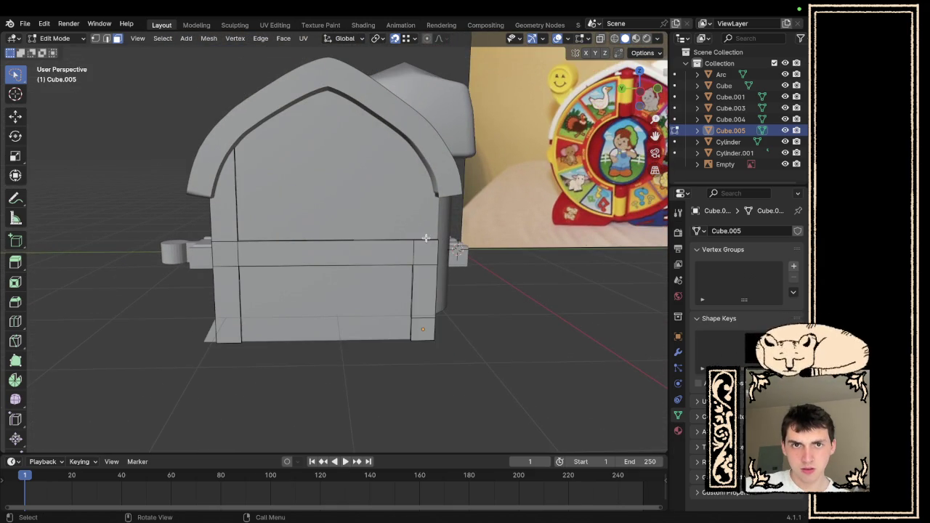
pyautogui.press('e')
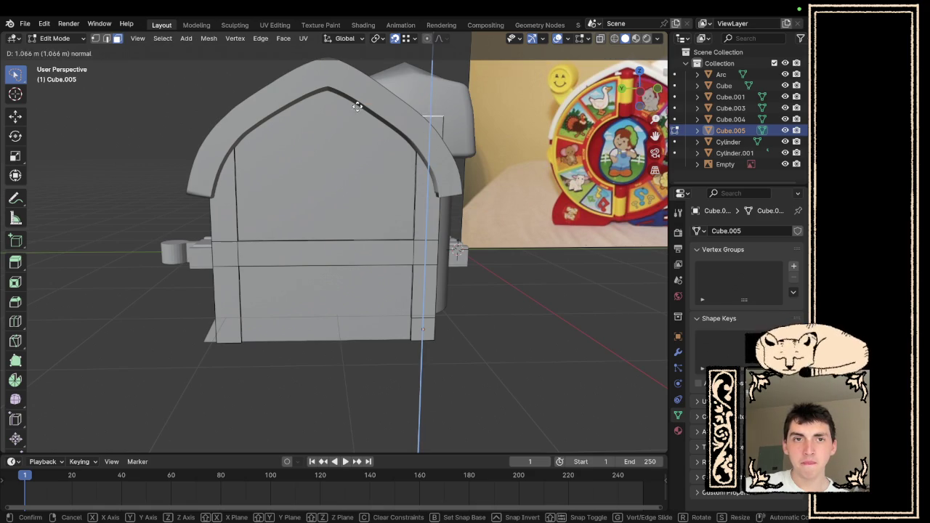
pyautogui.click(234, 139)
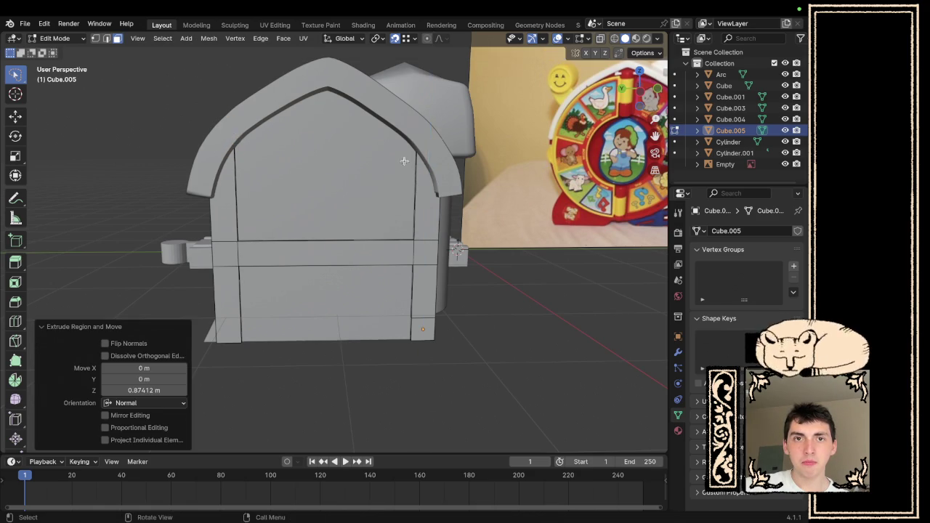
pyautogui.hscroll(-10, 357, 154)
pyautogui.press('e')
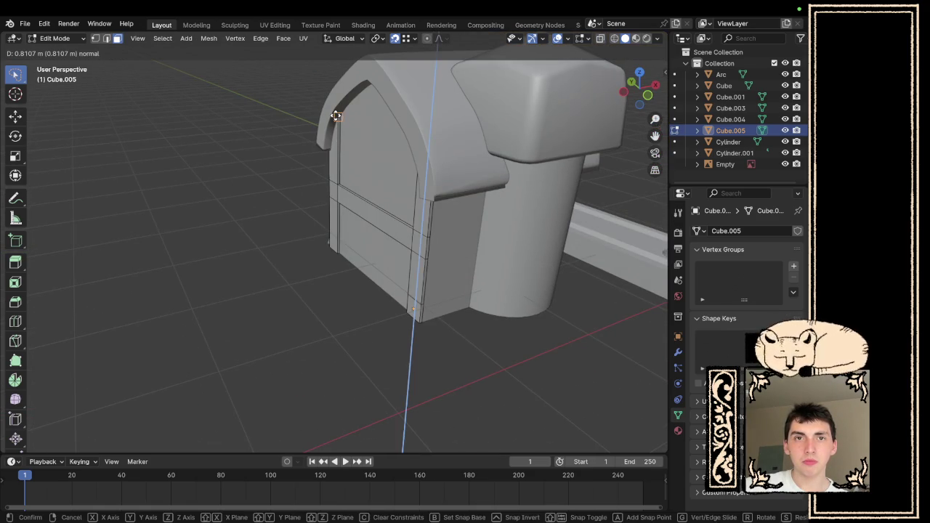
pyautogui.click(336, 116)
# - Look over the lengthened trim and return to Object Mode
pyautogui.hscroll(-10, 389, 189)
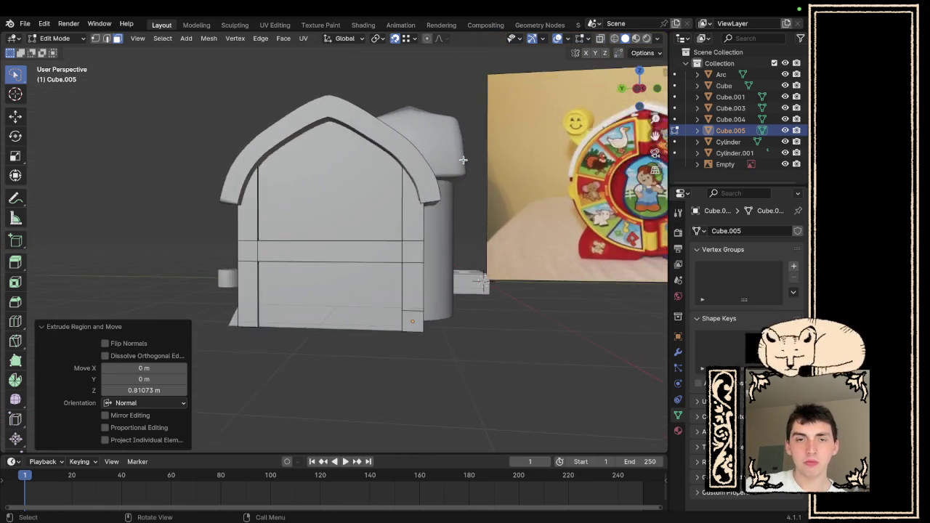
pyautogui.hscroll(-15, 389, 189)
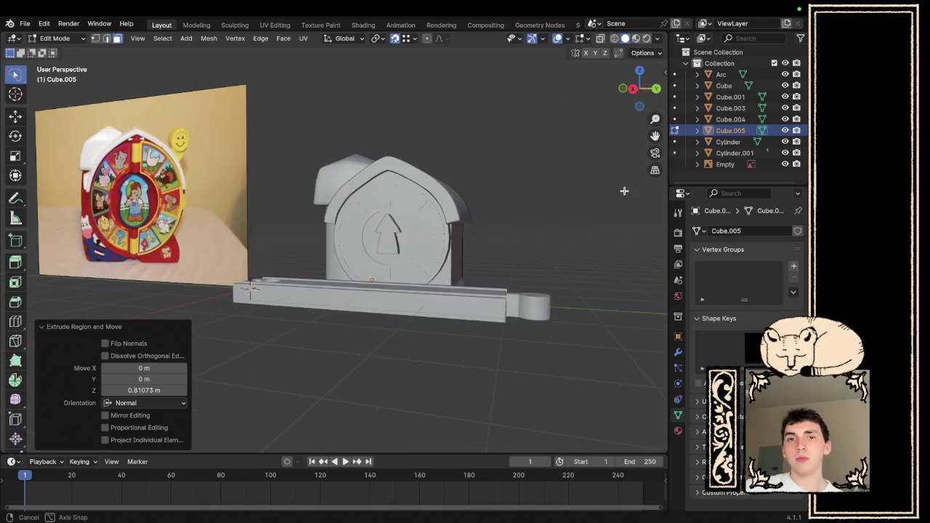
pyautogui.hscroll(15, 530, 197)
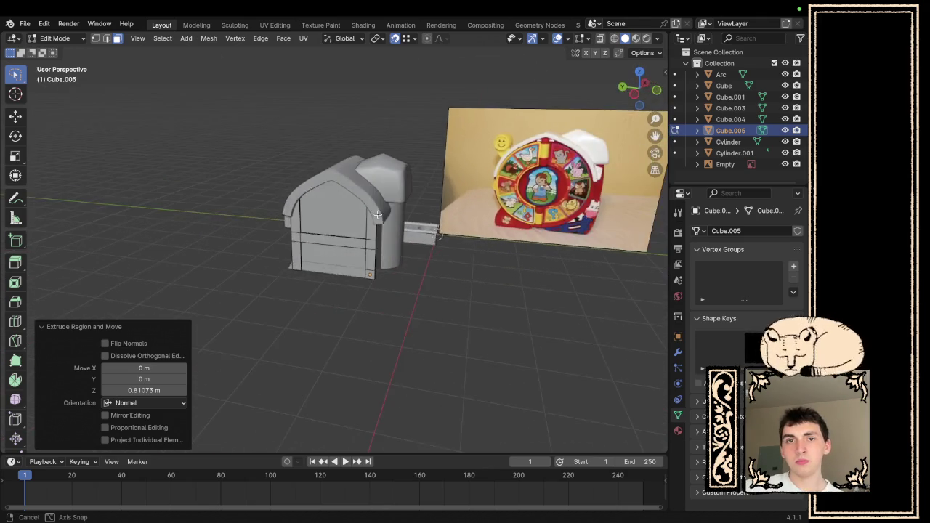
pyautogui.scroll(2, 377, 215)
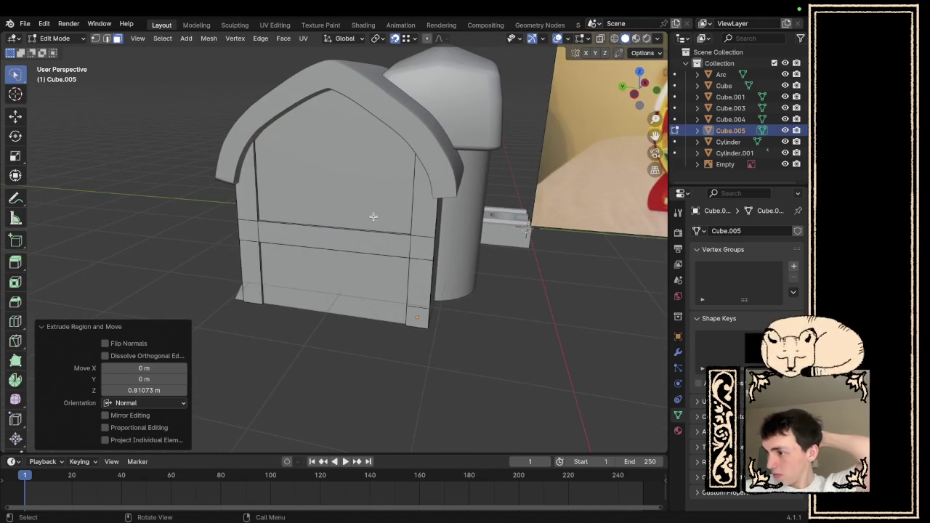
pyautogui.hscroll(-15, 373, 216)
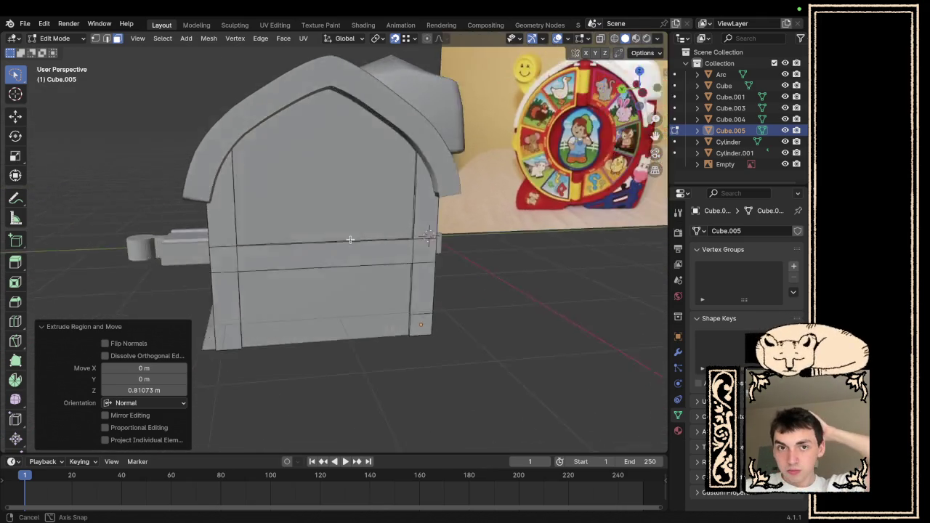
pyautogui.hscroll(-5, 393, 213)
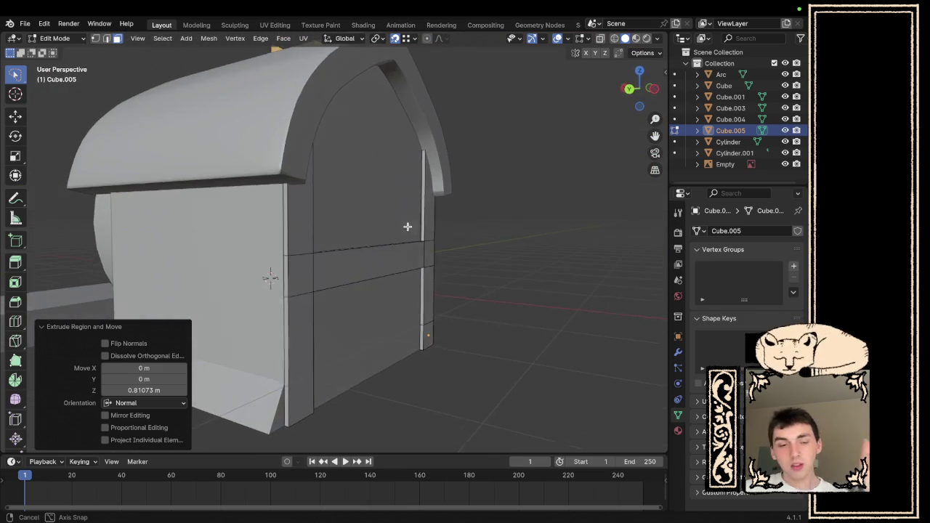
pyautogui.press('Tab')
pyautogui.scroll(-5, 456, 259)
pyautogui.hscroll(-10, 467, 276)
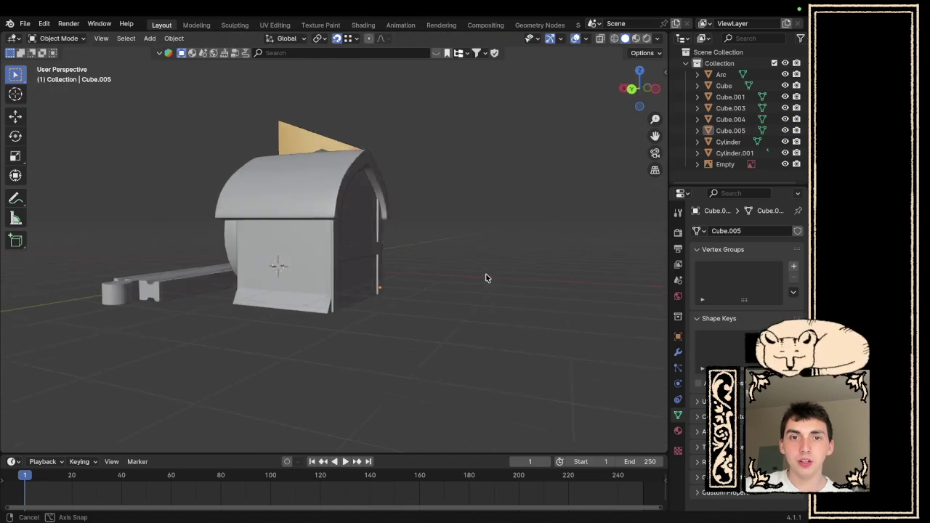
# - Select the door-frame object Cube.005 and enter Edit Mode
pyautogui.hscroll(10, 517, 282)
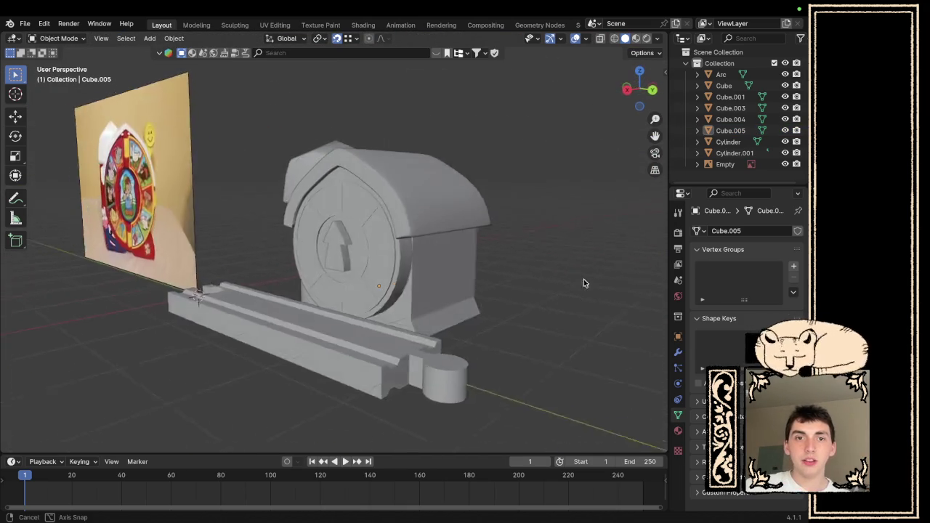
pyautogui.hscroll(-5, 583, 266)
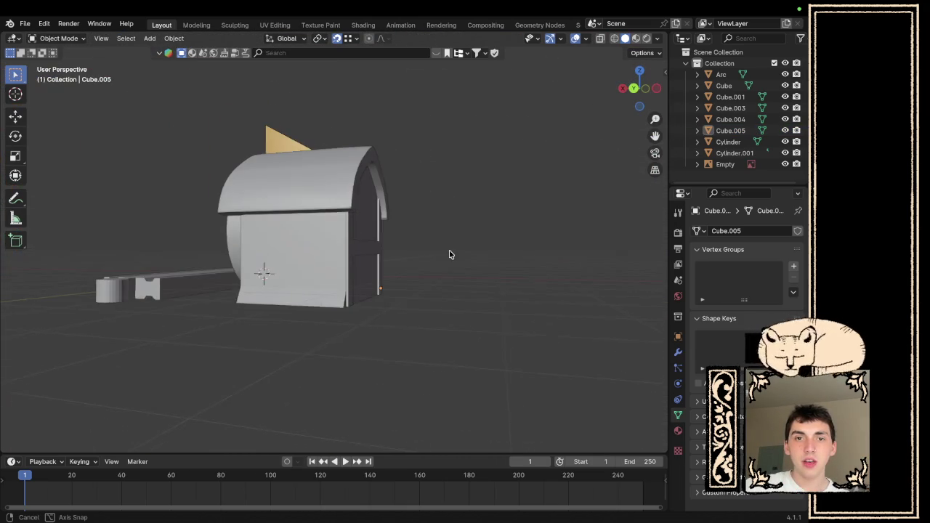
pyautogui.scroll(5, 285, 243)
pyautogui.click(347, 257)
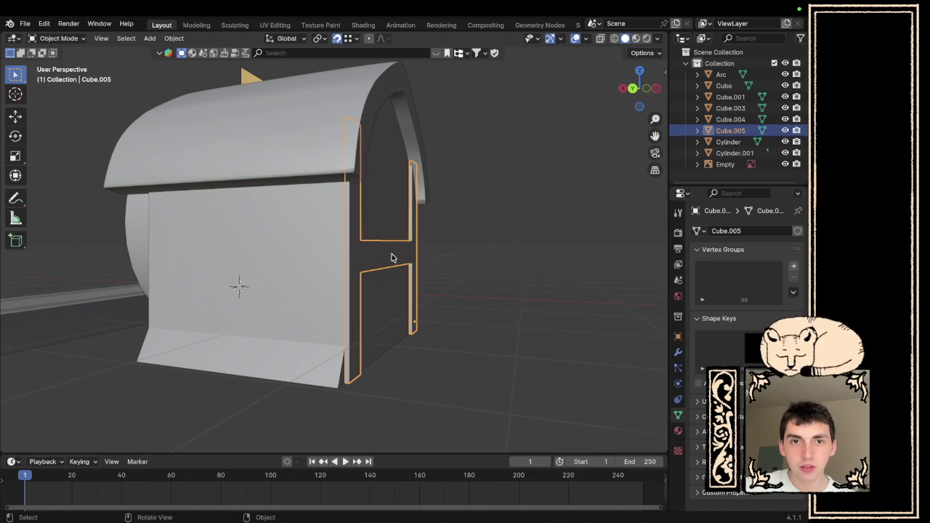
pyautogui.hscroll(-5, 342, 277)
pyautogui.scroll(5, 336, 298)
pyautogui.press('Tab')
# - Push the frame edge outward along Z by exactly 0.025 m
pyautogui.scroll(2, 285, 284)
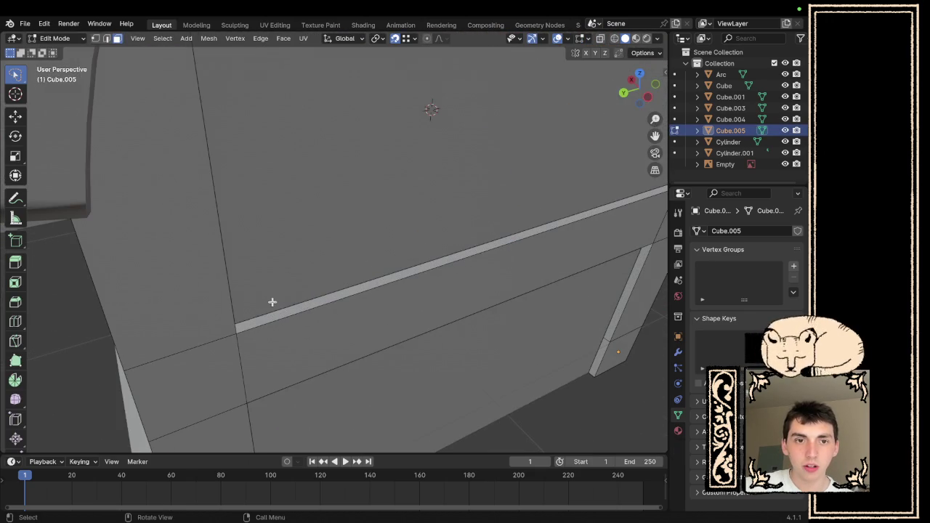
pyautogui.hscroll(-5, 237, 288)
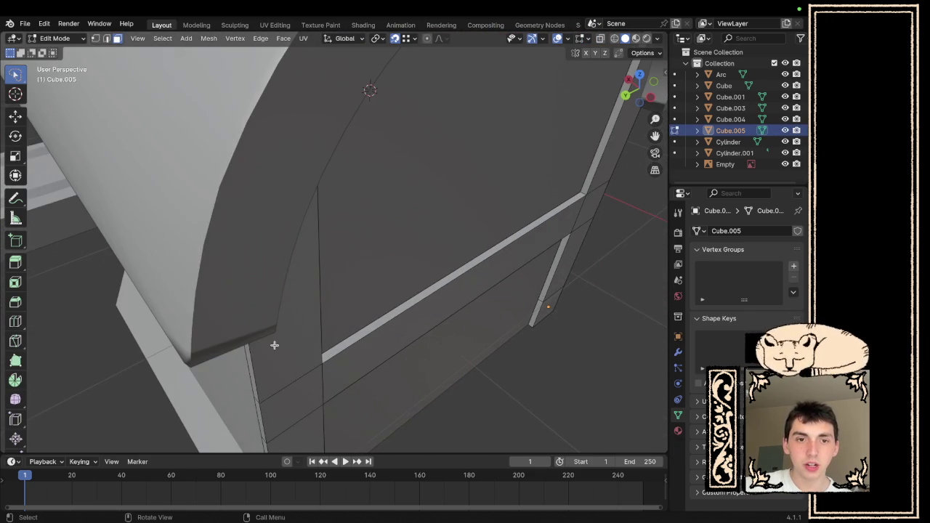
pyautogui.press('g')
pyautogui.press('z')
pyautogui.press('z')
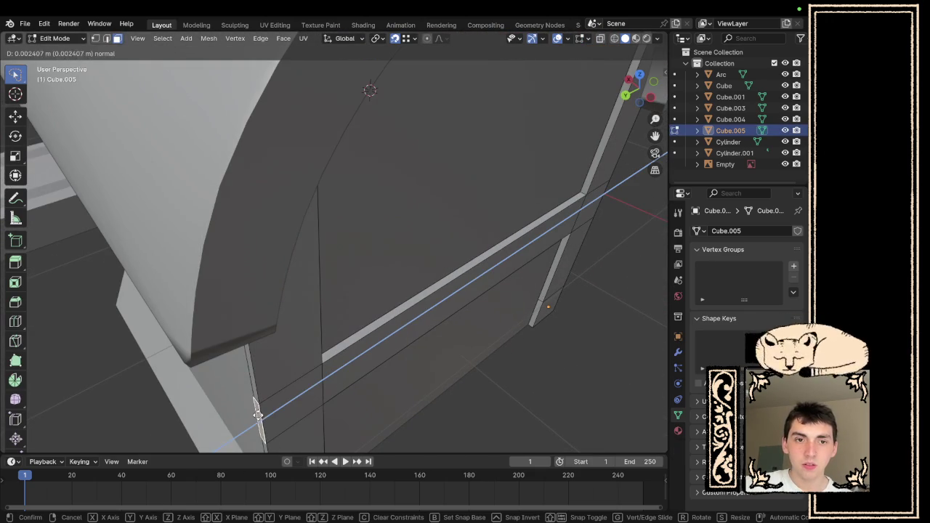
pyautogui.click(252, 421)
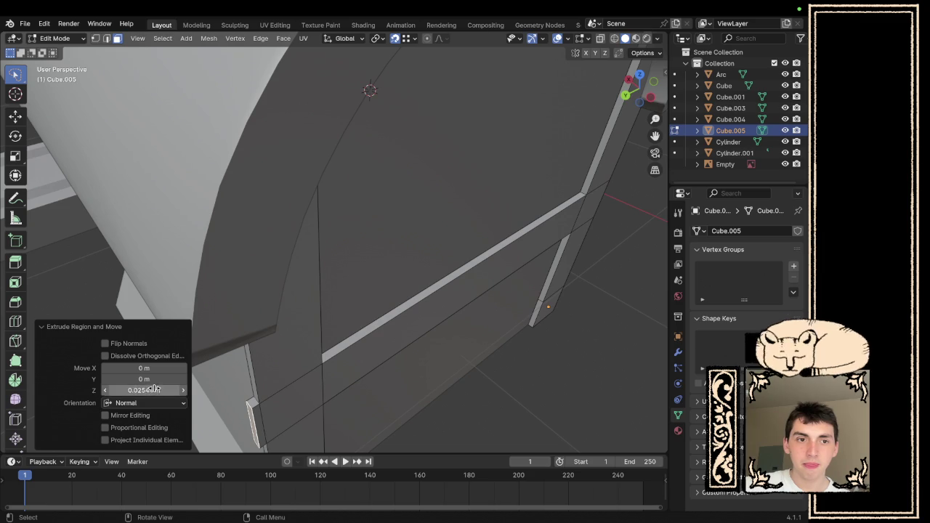
pyautogui.write('.25')
pyautogui.press('Return')
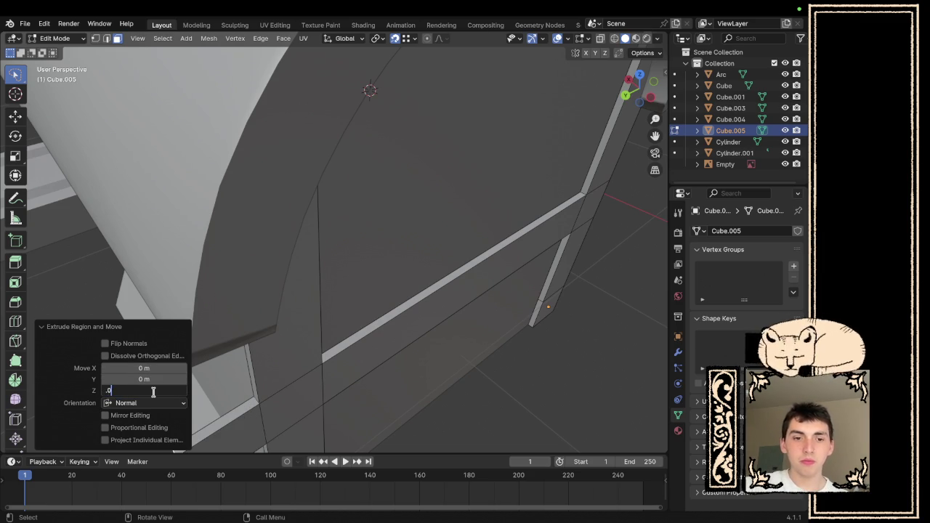
pyautogui.write('25')
pyautogui.press('Return')
# - Select the small newly extruded strip
pyautogui.scroll(-5, 354, 379)
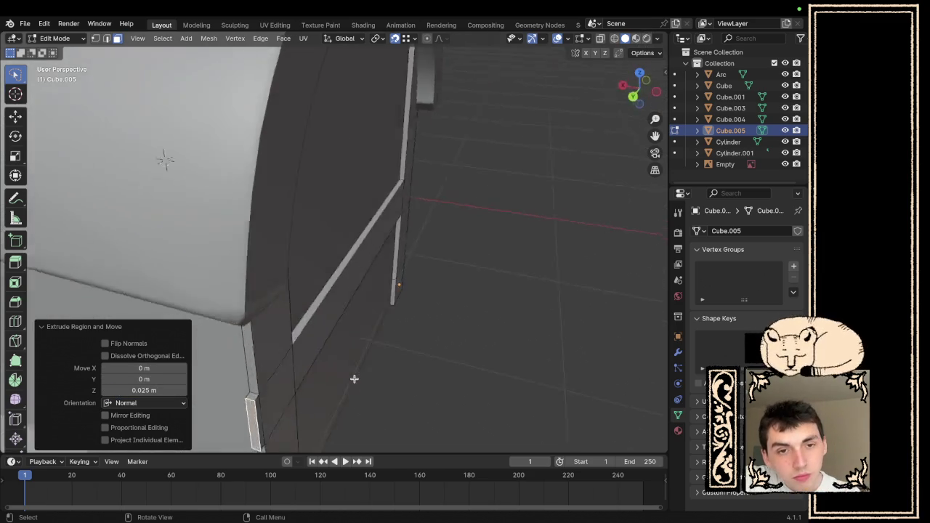
pyautogui.click(247, 418)
pyautogui.scroll(5, 255, 415)
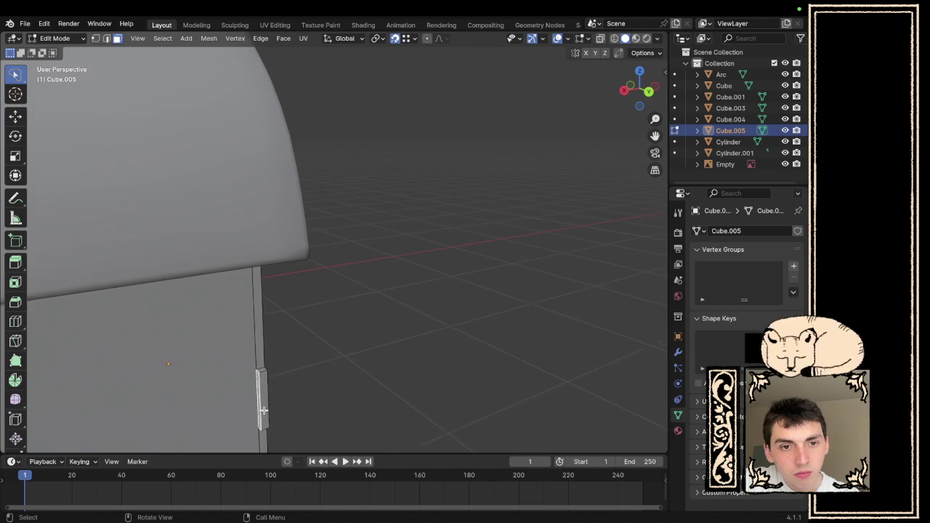
pyautogui.hscroll(-5, 264, 411)
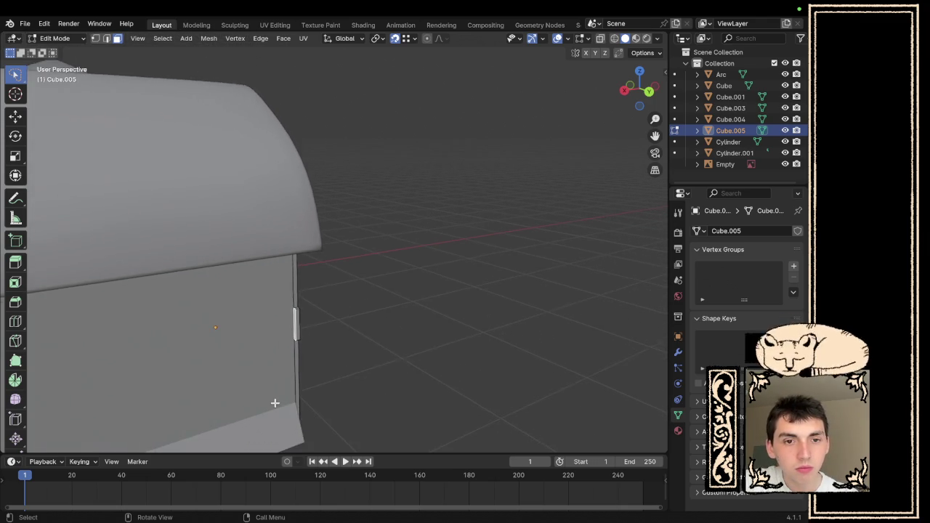
pyautogui.hscroll(-5, 291, 385)
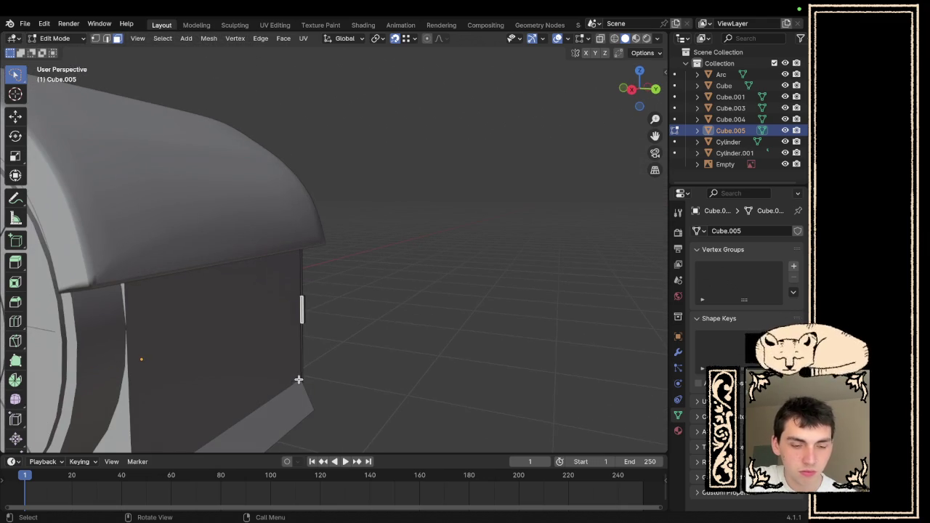
# - Extrude the strip outward along its normal, then again by 0.225 m for the band
pyautogui.press('e')
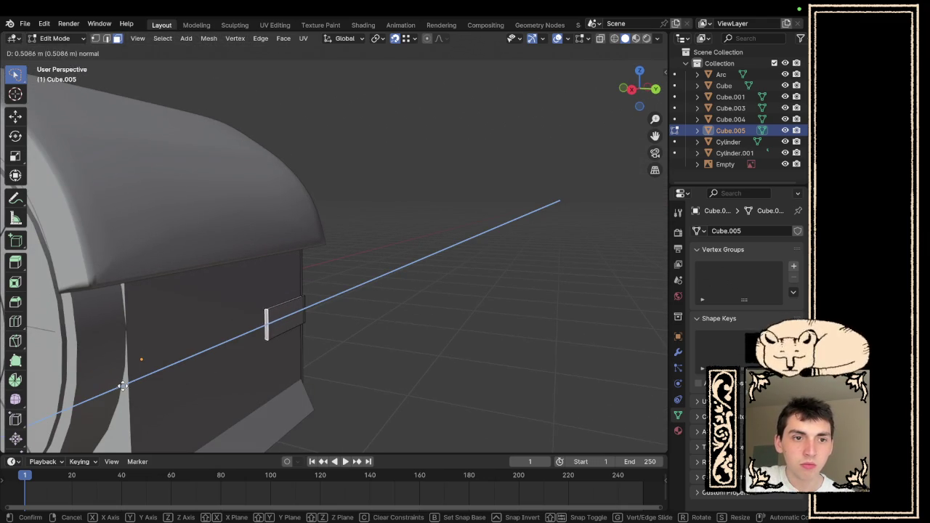
pyautogui.click(121, 289)
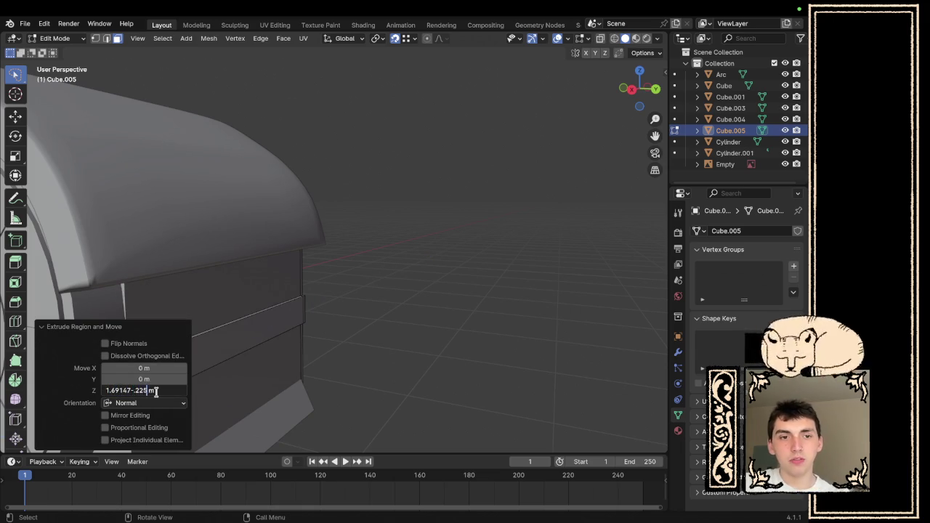
pyautogui.hscroll(-10, 446, 316)
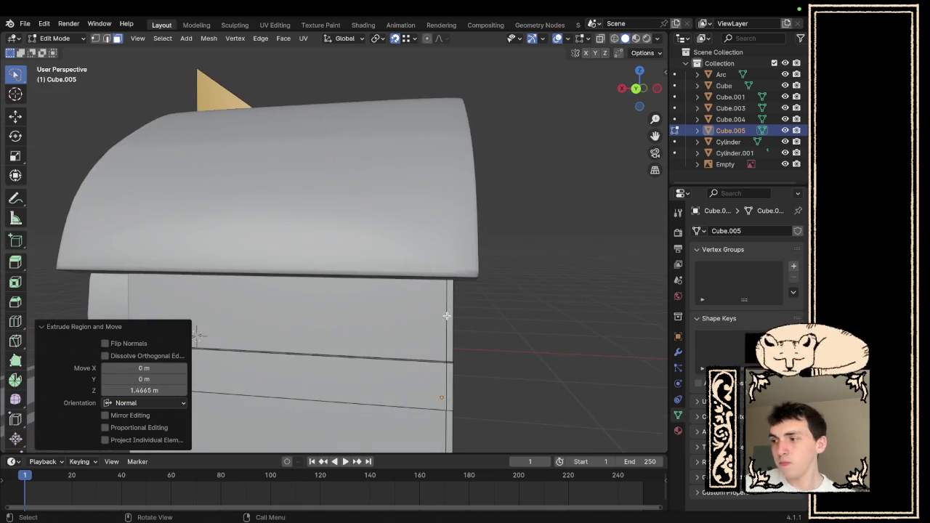
pyautogui.scroll(-3, 127, 236)
pyautogui.hscroll(-8, 231, 294)
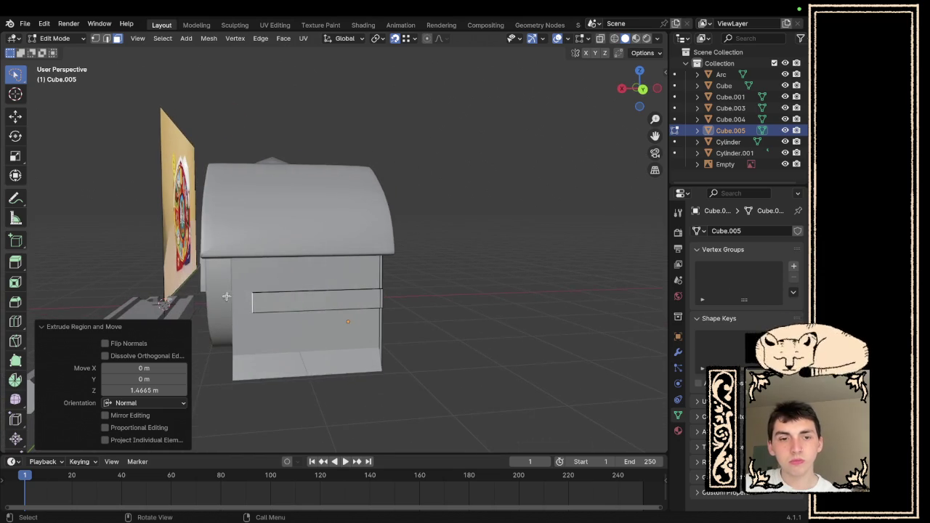
pyautogui.press('e')
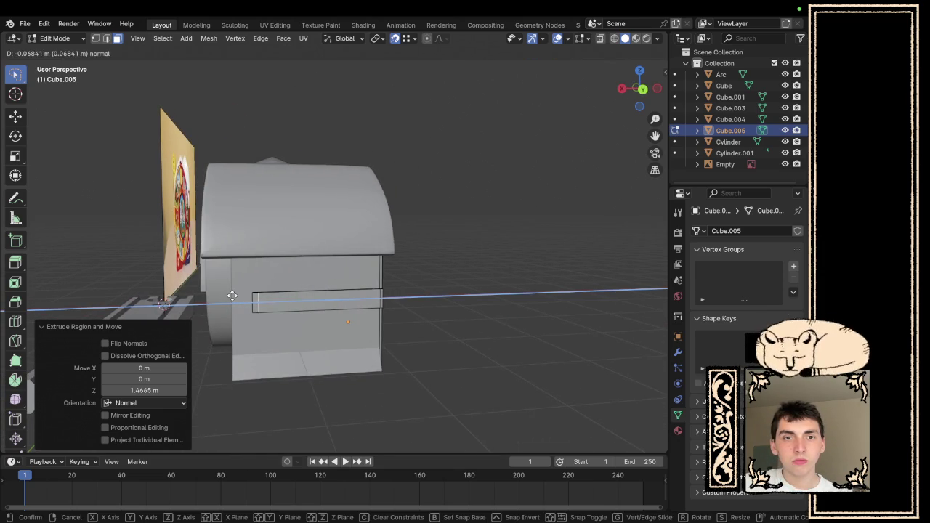
pyautogui.click(229, 298)
# - Look over the band trim, return to Object Mode and deselect Cube.005
pyautogui.scroll(5, 262, 309)
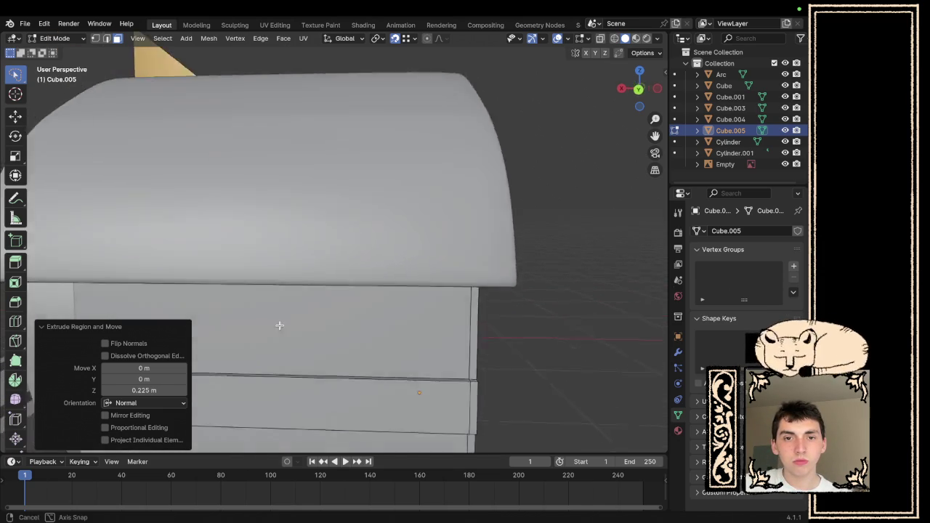
pyautogui.hscroll(8, 257, 322)
pyautogui.hscroll(-10, 290, 327)
pyautogui.scroll(-4, 357, 332)
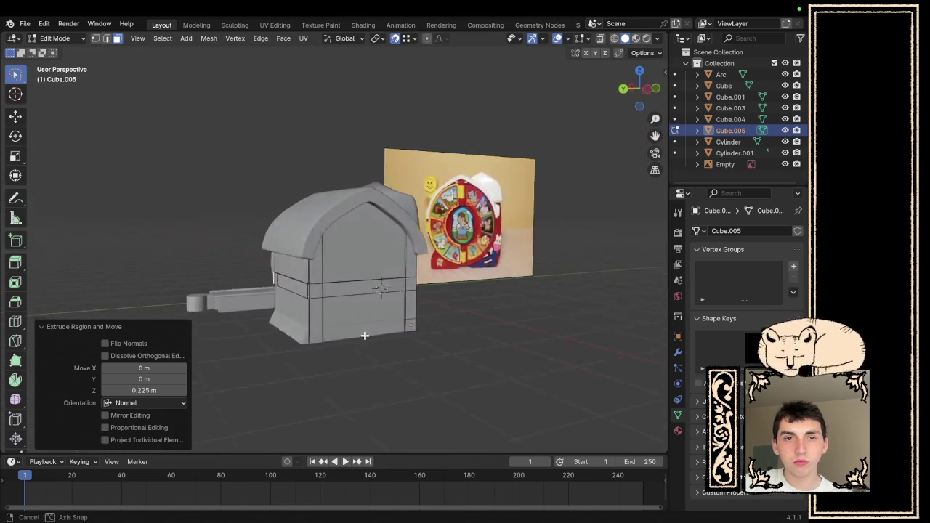
pyautogui.scroll(4, 368, 311)
pyautogui.hscroll(10, 394, 317)
pyautogui.scroll(3, 494, 317)
pyautogui.hscroll(-10, 513, 317)
pyautogui.press('KP_3')
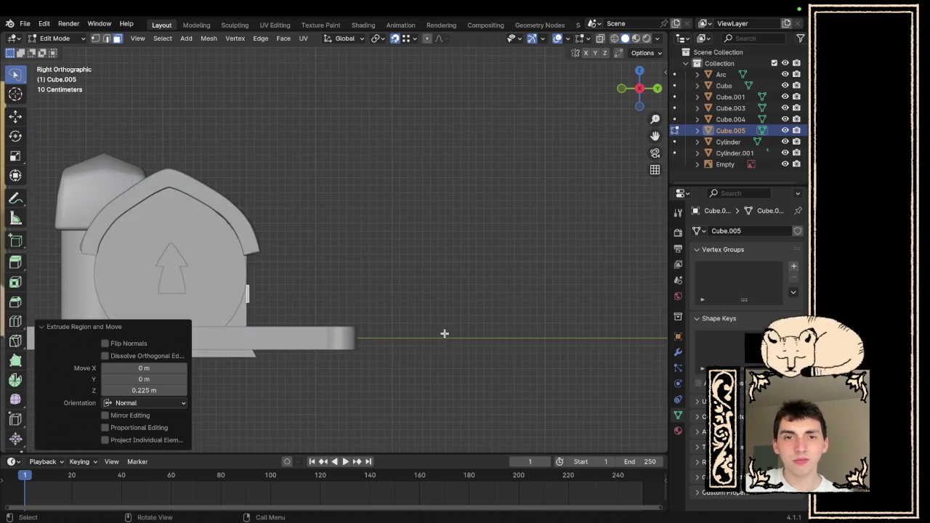
pyautogui.press('Tab')
pyautogui.hscroll(-8, 445, 337)
pyautogui.click(362, 334)
pyautogui.scroll(-4, 362, 333)
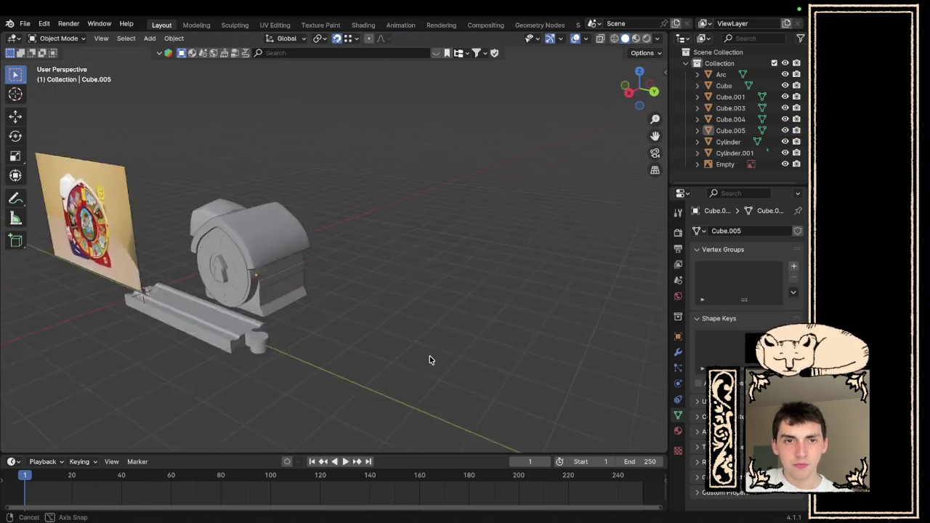
# - View the barn in Material Preview shading to compare it with the reference photo
pyautogui.hscroll(-20, 483, 342)
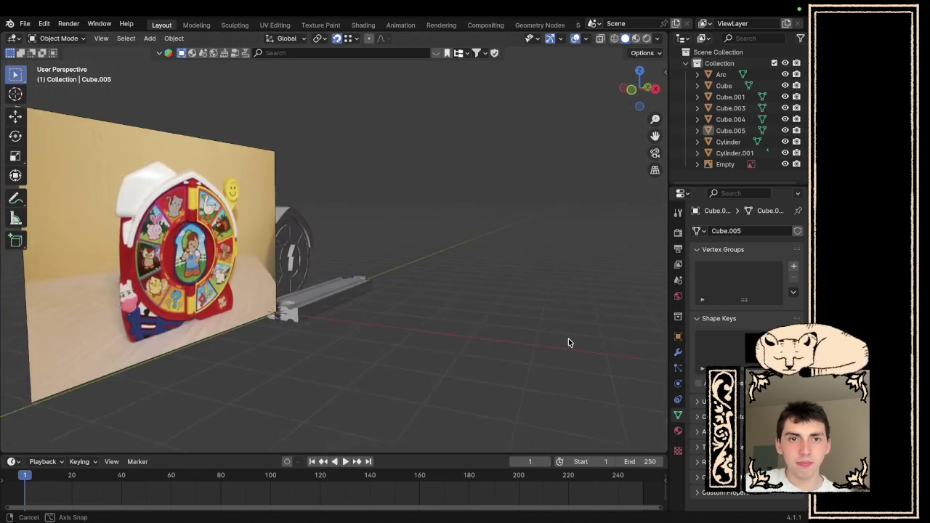
pyautogui.hscroll(-10, 508, 352)
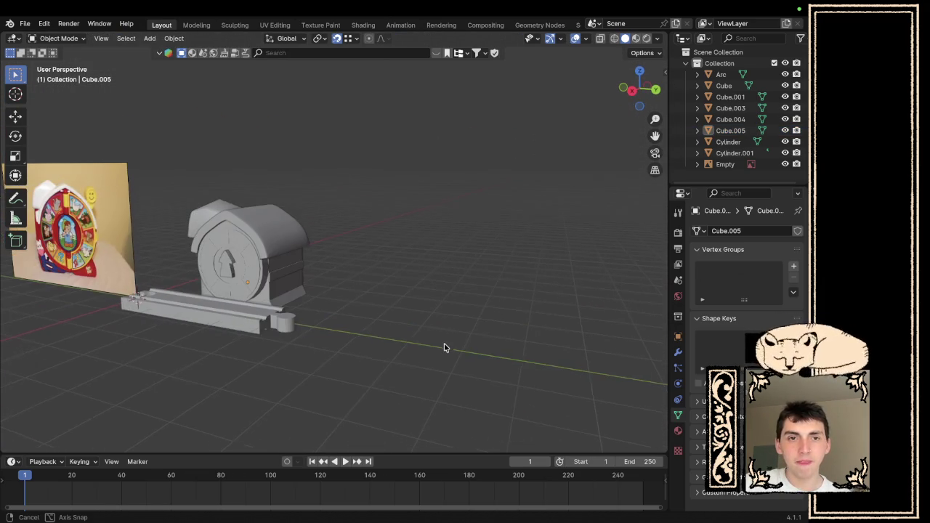
pyautogui.click(636, 38)
pyautogui.hscroll(-6, 239, 370)
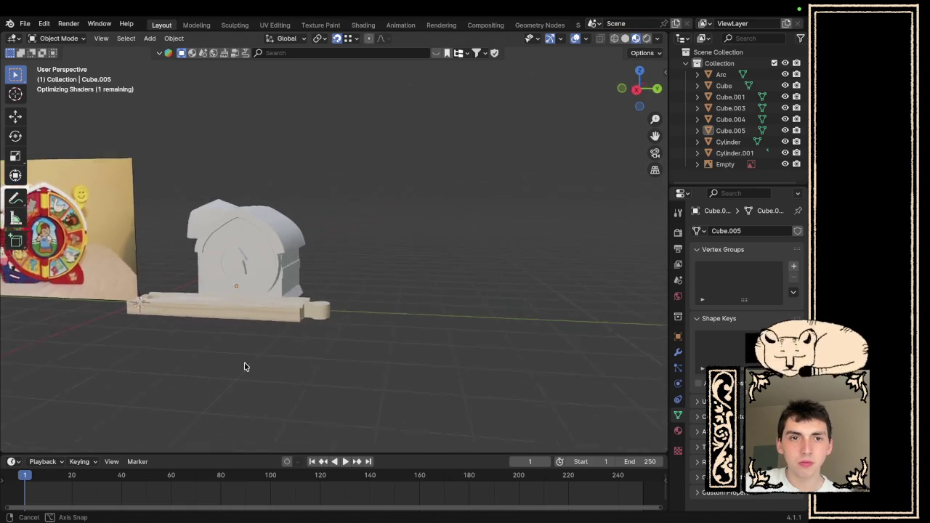
pyautogui.hscroll(-10, 201, 383)
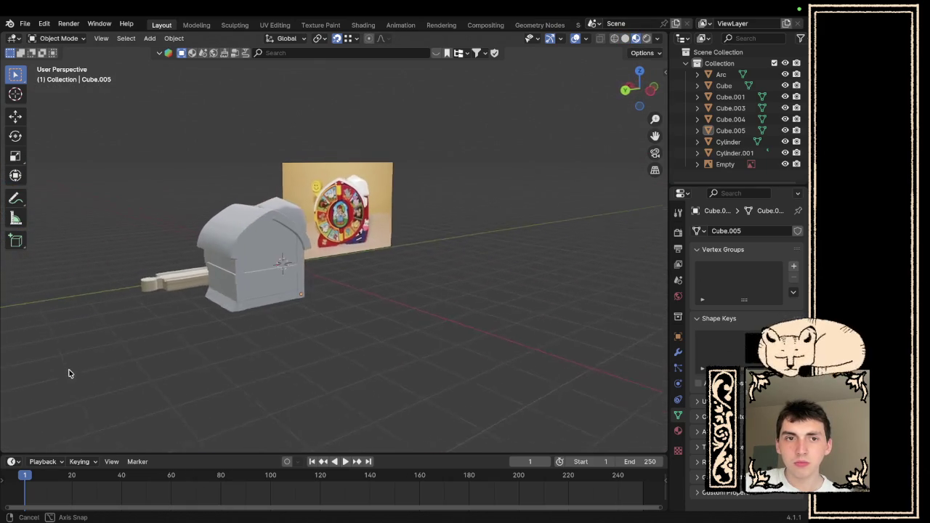
pyautogui.hscroll(-15, 53, 378)
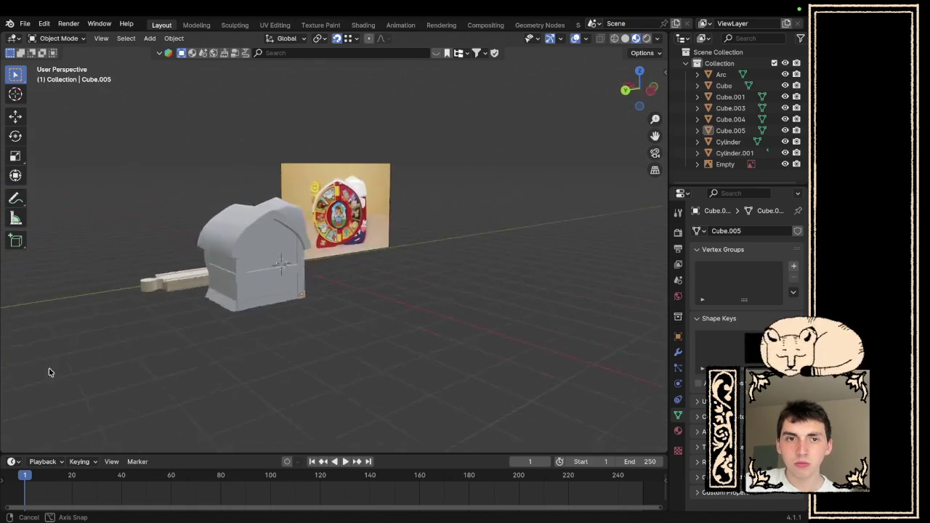
pyautogui.hscroll(-15, 645, 367)
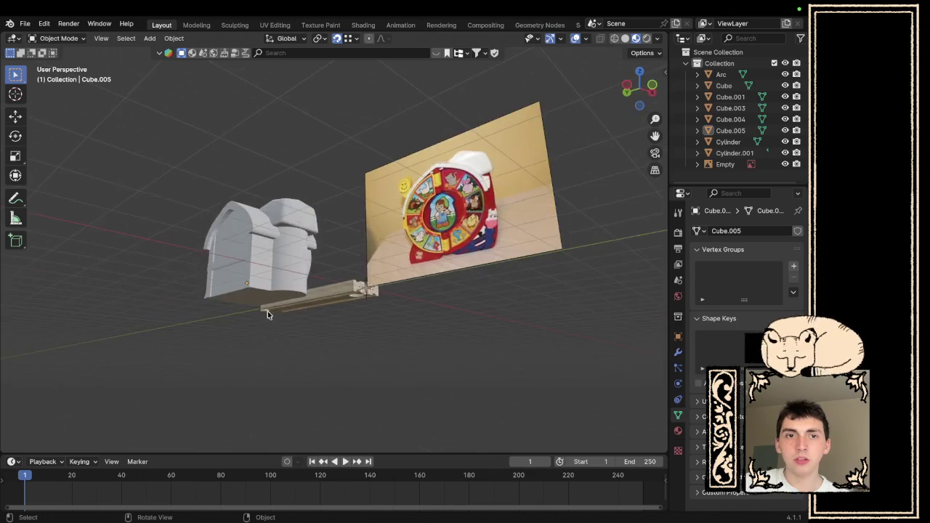
pyautogui.hscroll(-5, 296, 296)
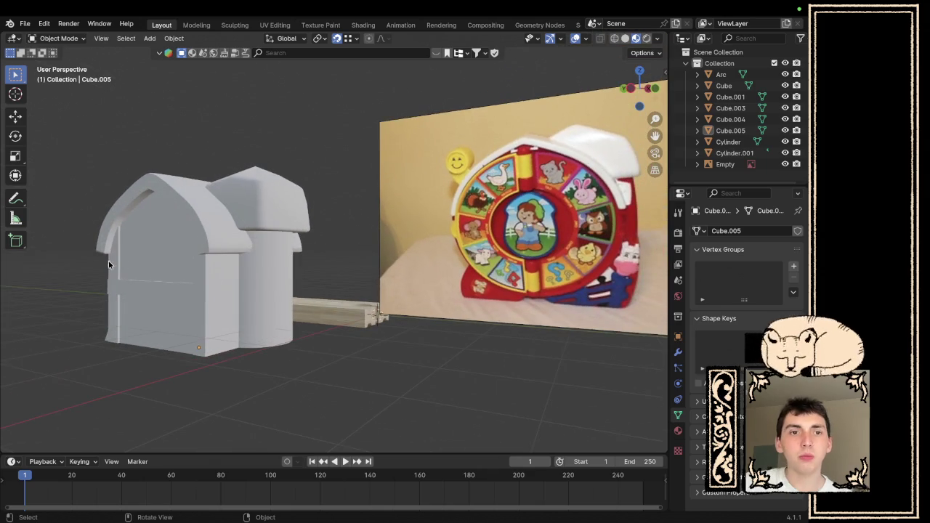
# - Return to Solid shading and enter Edit Mode on Cube.005
pyautogui.click(625, 39)
pyautogui.scroll(5, 236, 277)
pyautogui.hscroll(-5, 222, 289)
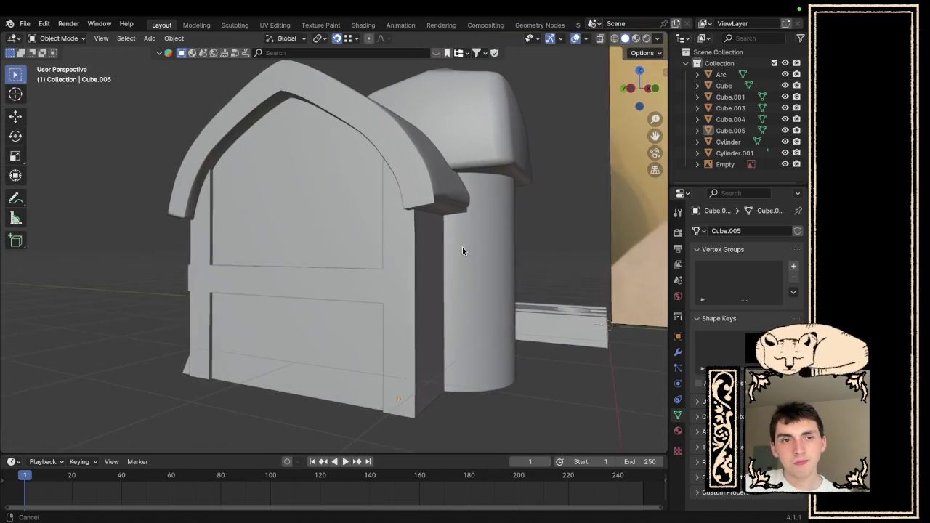
pyautogui.press('Tab')
pyautogui.hscroll(-5, 358, 293)
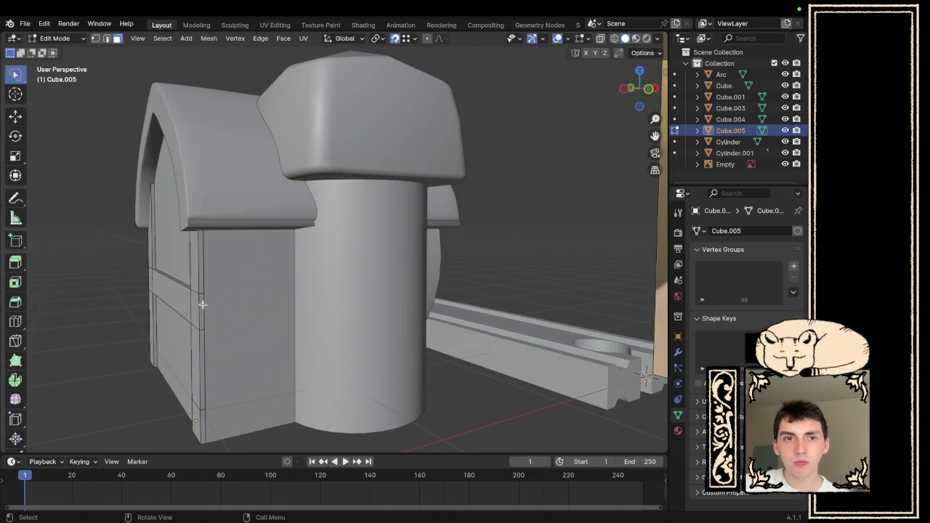
# - Extrude the selected band face outward by 0.025 m
pyautogui.hscroll(-5, 378, 253)
pyautogui.press('e')
pyautogui.click(321, 344)
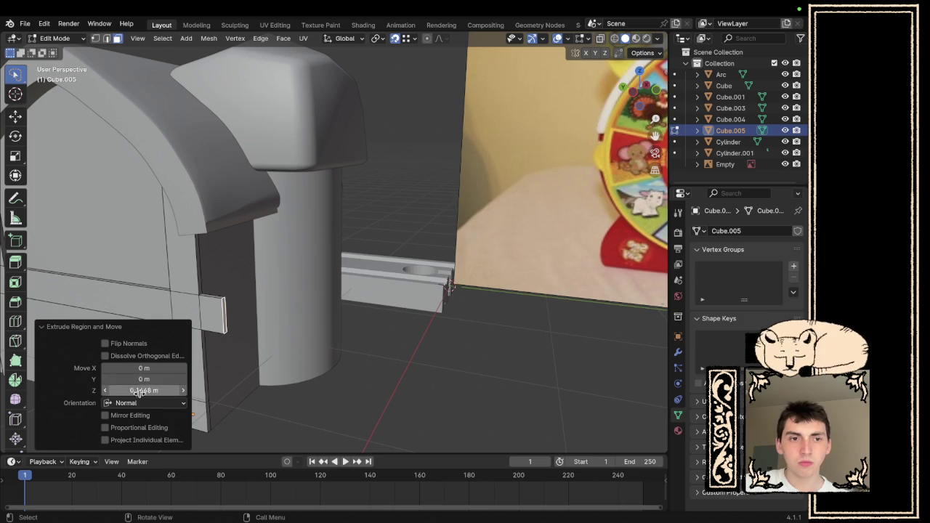
pyautogui.write('5')
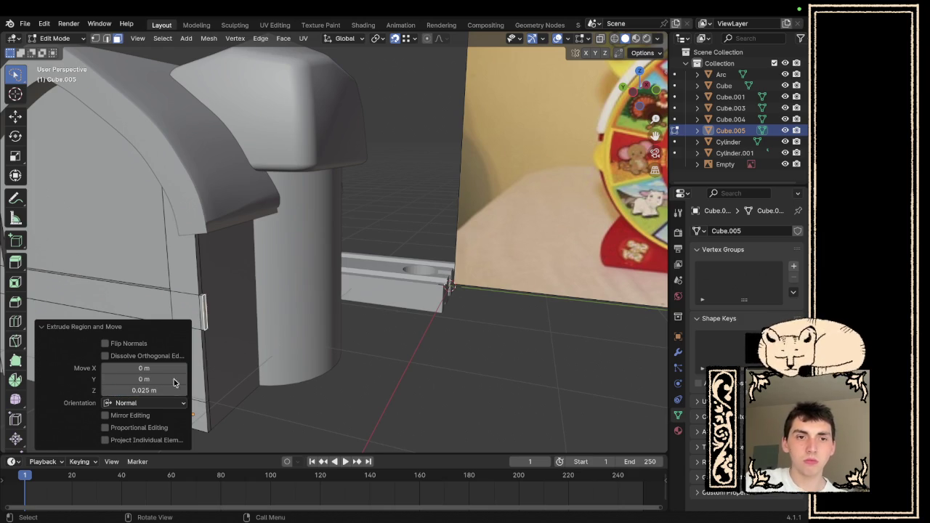
pyautogui.press('Return')
# - Extrude the face again along its normal about 0.64 m across the side wall, with snapping
pyautogui.hscroll(-5, 273, 340)
pyautogui.hscroll(-3, 212, 307)
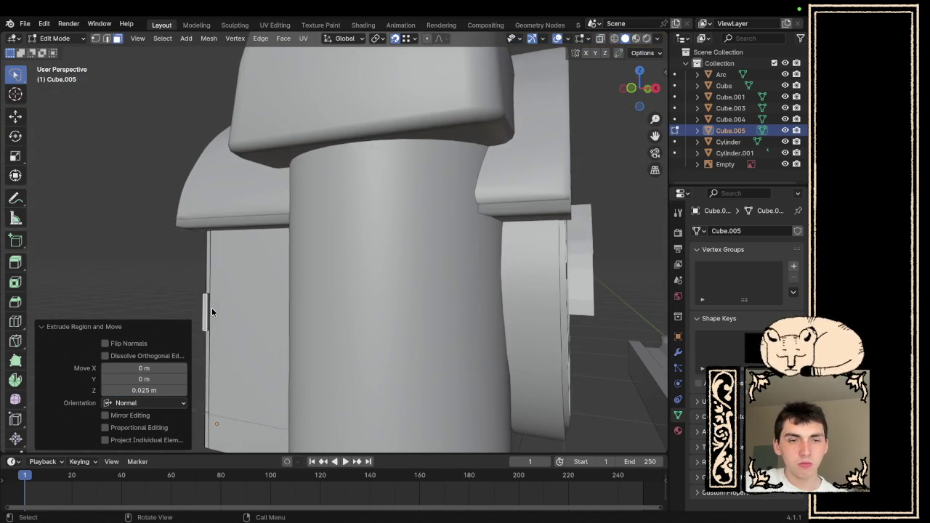
pyautogui.hscroll(-3, 222, 311)
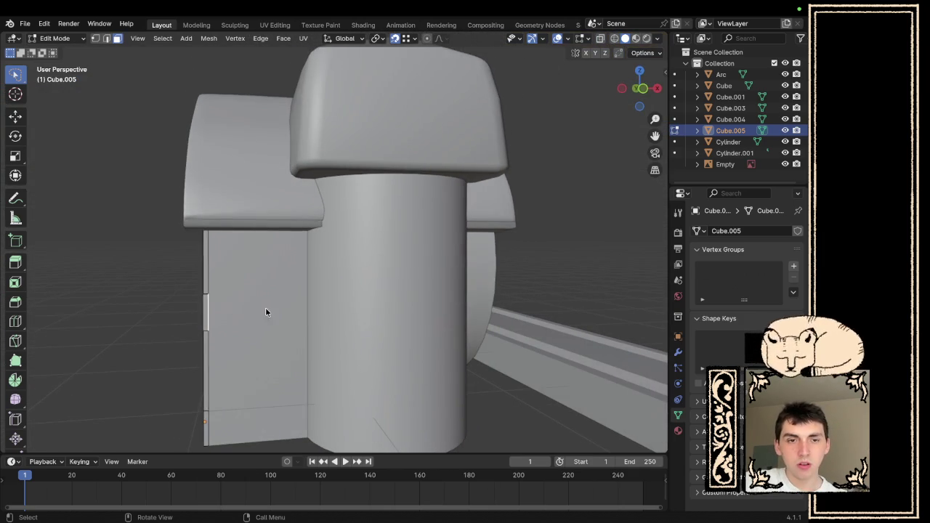
pyautogui.press('e')
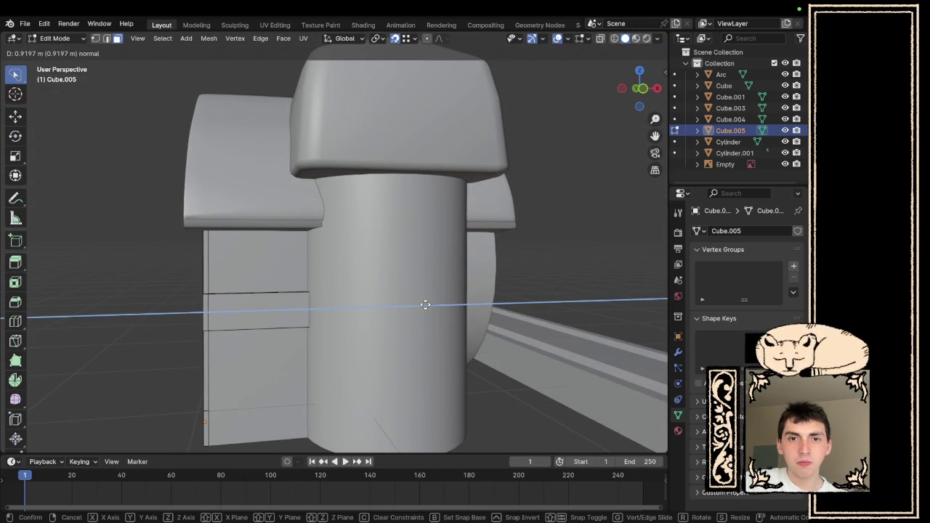
pyautogui.press('ctrl')
pyautogui.click(312, 351)
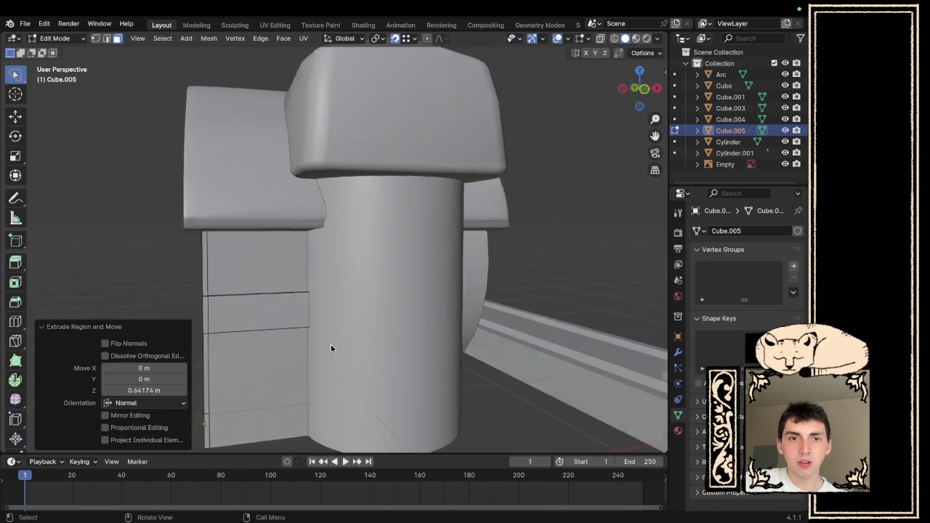
pyautogui.hscroll(-5, 330, 343)
# - Return to object mode, look over the scene, then reselect Cube.005 and edit its mesh again
pyautogui.press('Tab')
pyautogui.scroll(-10, 441, 237)
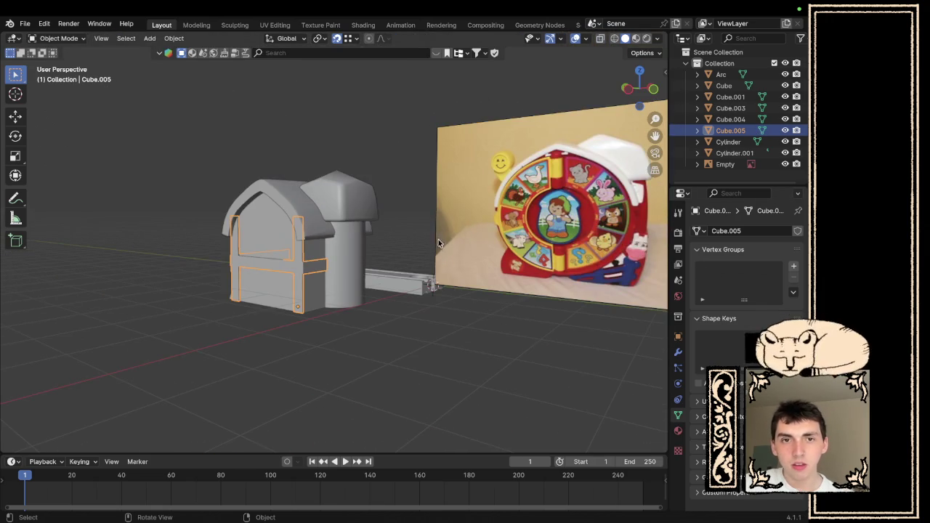
pyautogui.click(432, 247)
pyautogui.moveTo(432, 247)
pyautogui.mouseDown()
pyautogui.moveTo(586, 290)
pyautogui.moveTo(33, 281)
pyautogui.moveTo(498, 232)
pyautogui.moveTo(610, 270)
pyautogui.moveTo(553, 273)
pyautogui.moveTo(536, 252)
pyautogui.moveTo(661, 264)
pyautogui.moveTo(229, 245)
pyautogui.mouseUp()
pyautogui.scroll(5, 229, 245)
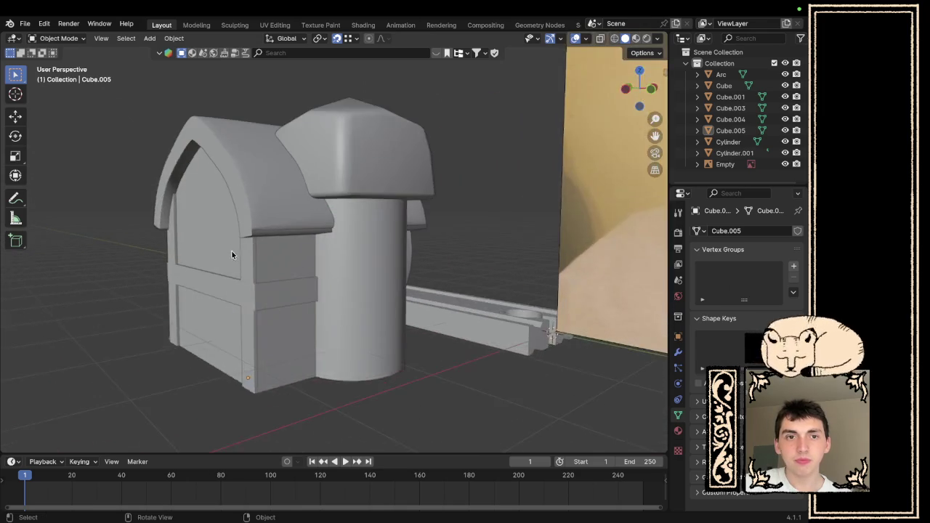
pyautogui.click(255, 315)
pyautogui.press('Tab')
pyautogui.scroll(2, 255, 318)
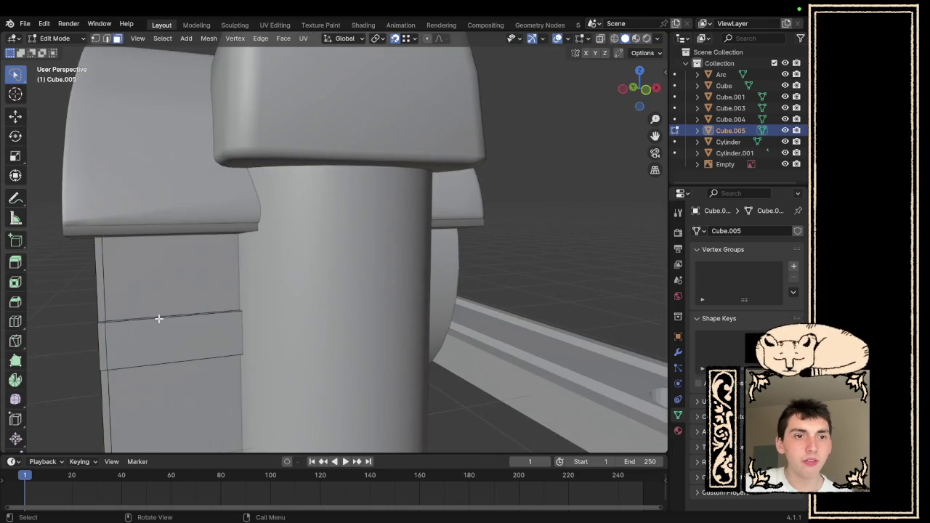
# - Add a loop cut across the side band of Cube.005
pyautogui.scroll(-5, 158, 319)
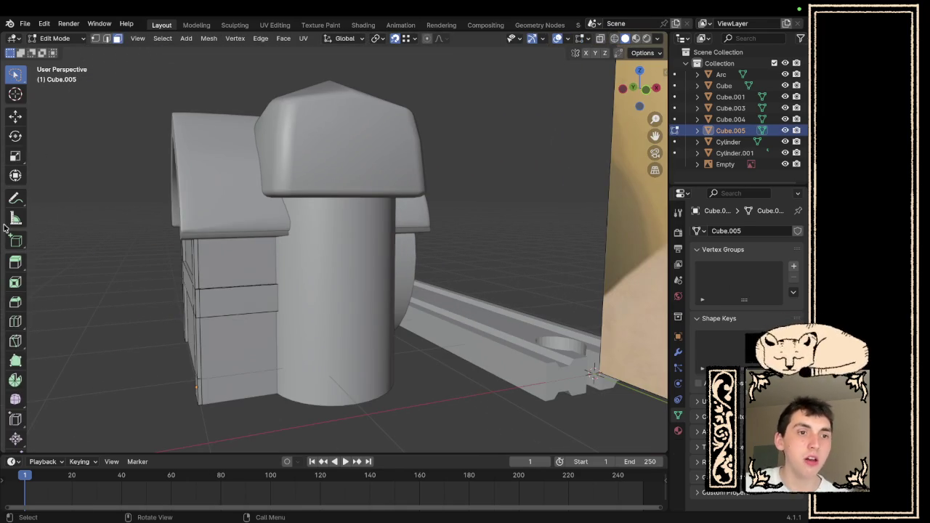
pyautogui.click(15, 321)
pyautogui.moveTo(58, 303)
pyautogui.mouseDown()
pyautogui.moveTo(395, 301)
pyautogui.moveTo(444, 311)
pyautogui.moveTo(330, 309)
pyautogui.moveTo(250, 284)
pyautogui.moveTo(189, 307)
pyautogui.moveTo(178, 325)
pyautogui.moveTo(190, 310)
pyautogui.mouseUp()
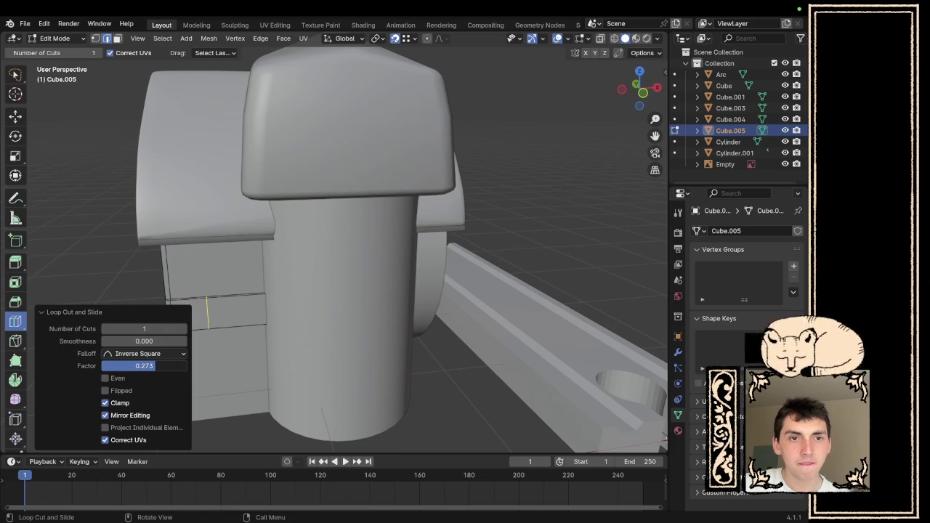
pyautogui.moveTo(461, 296)
pyautogui.mouseDown()
pyautogui.moveTo(428, 237)
pyautogui.moveTo(447, 222)
pyautogui.moveTo(286, 336)
pyautogui.mouseUp()
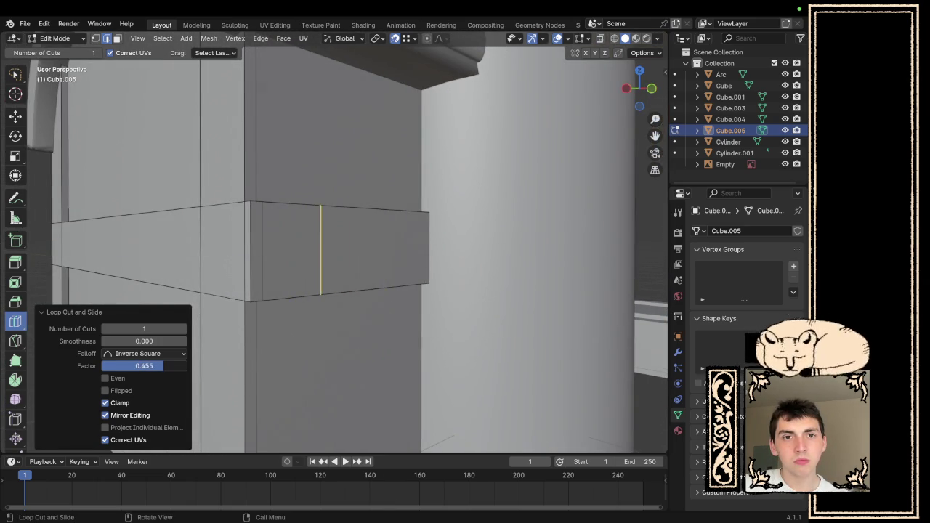
# - Select the new thin strip as a face and extrude it outward
pyautogui.press('w')
pyautogui.hscroll(5, 482, 208)
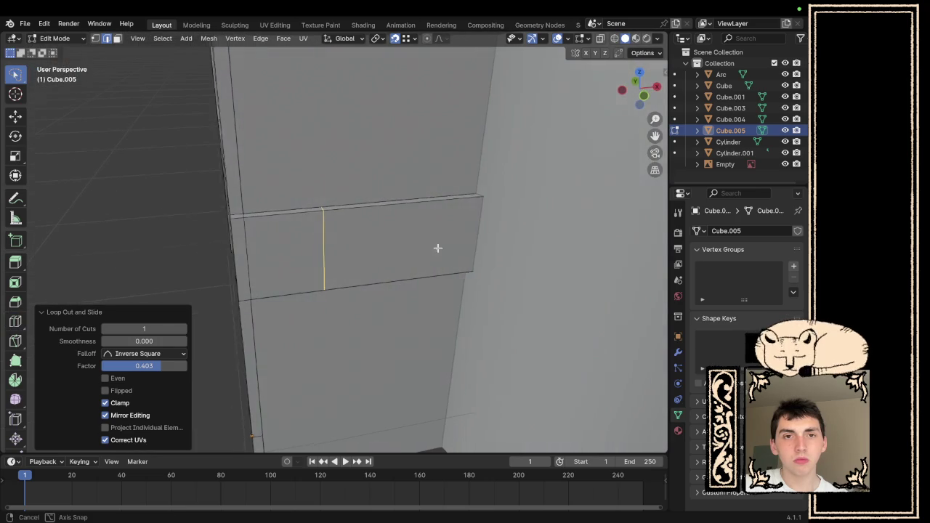
pyautogui.click(301, 210)
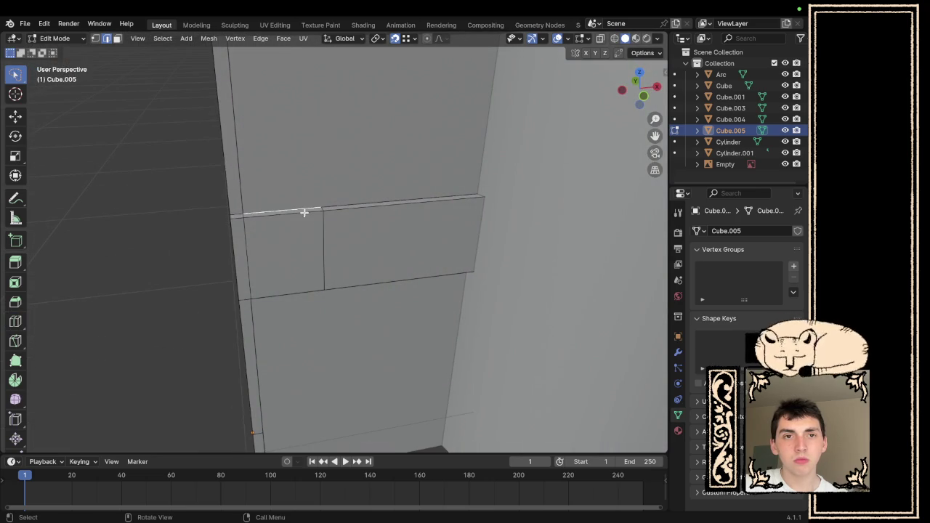
pyautogui.click(117, 38)
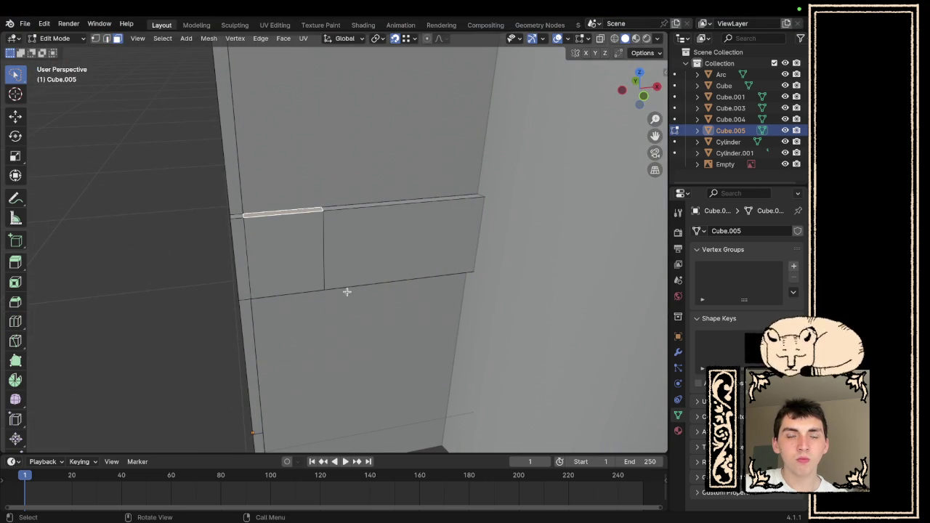
pyautogui.scroll(-10, 344, 295)
pyautogui.hscroll(5, 418, 229)
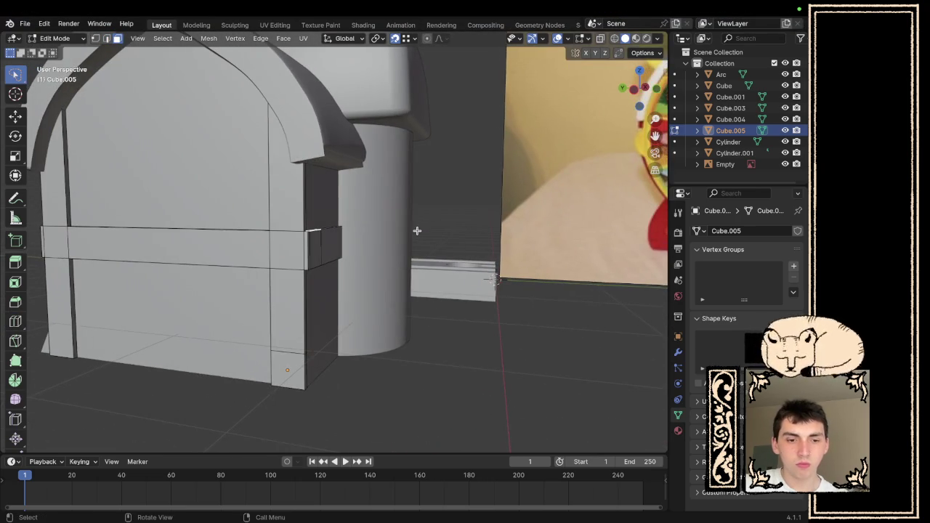
pyautogui.press('e')
pyautogui.click(306, 146)
# - Extrude the strip face 0.71871 m down the wall into vertical trim, then return to Object Mode
pyautogui.scroll(5, 374, 156)
pyautogui.click(304, 248)
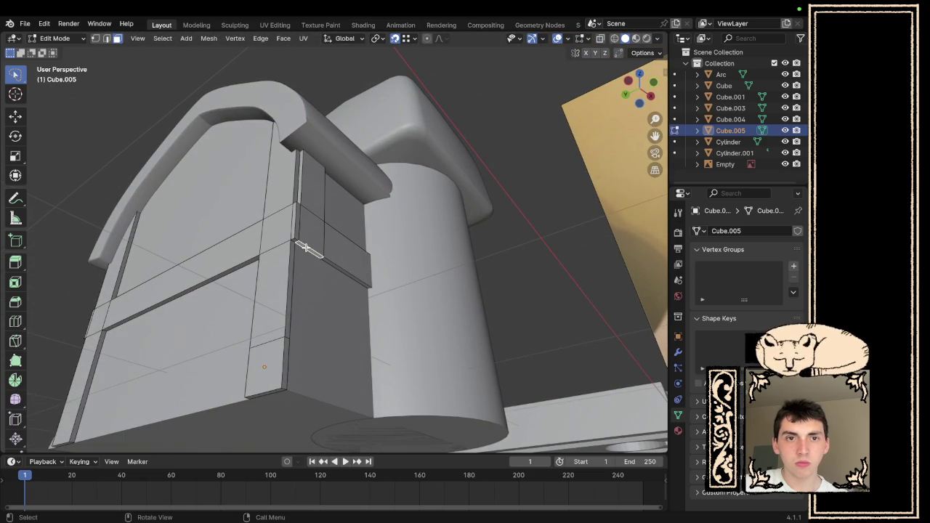
pyautogui.press('e')
pyautogui.click(288, 391)
pyautogui.scroll(-10, 366, 388)
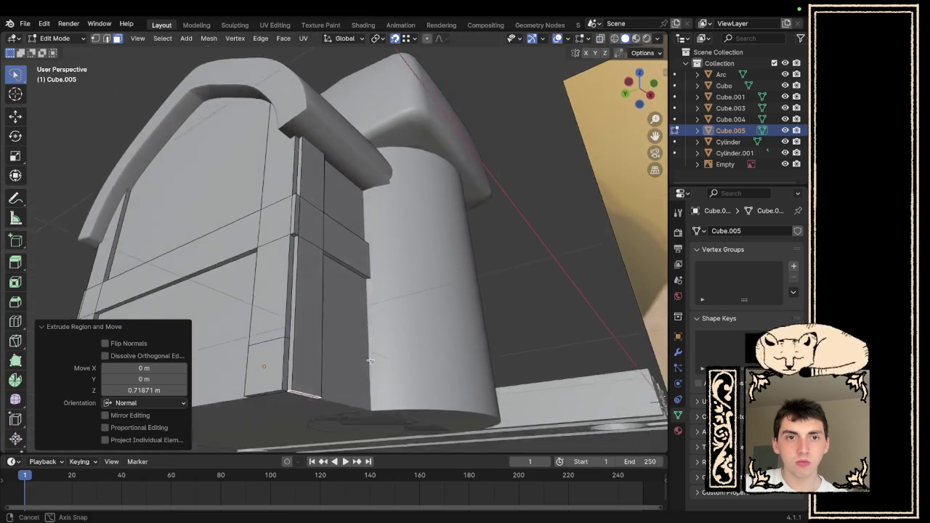
pyautogui.press('Tab')
pyautogui.click(436, 341)
pyautogui.scroll(-5, 439, 319)
pyautogui.moveTo(439, 319)
pyautogui.mouseDown()
pyautogui.moveTo(473, 274)
pyautogui.moveTo(622, 298)
pyautogui.moveTo(617, 276)
pyautogui.moveTo(400, 291)
pyautogui.moveTo(342, 269)
pyautogui.moveTo(480, 308)
pyautogui.moveTo(649, 319)
pyautogui.moveTo(384, 299)
pyautogui.moveTo(498, 270)
pyautogui.moveTo(409, 261)
pyautogui.moveTo(449, 275)
pyautogui.moveTo(419, 280)
pyautogui.mouseUp()
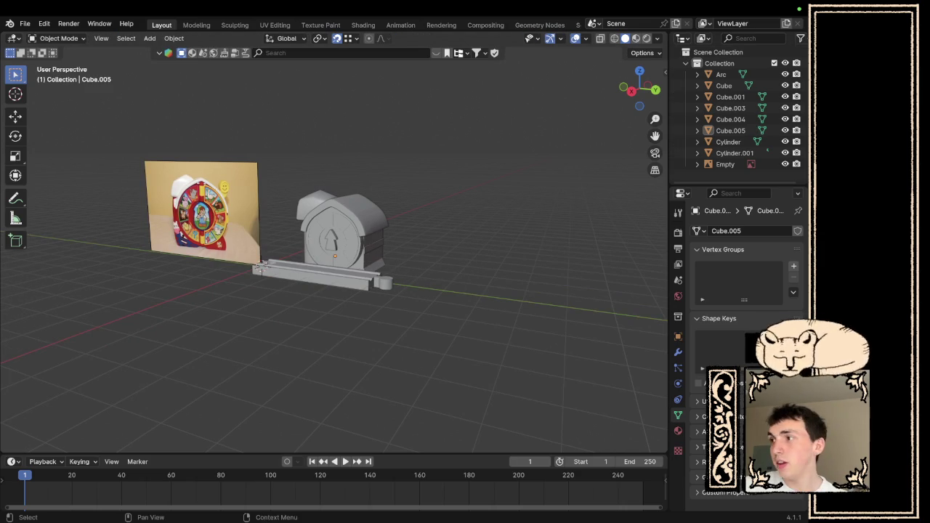
pyautogui.moveTo(263, 267)
pyautogui.mouseDown()
pyautogui.moveTo(601, 378)
pyautogui.moveTo(515, 368)
pyautogui.moveTo(646, 376)
pyautogui.moveTo(291, 269)
pyautogui.mouseUp()
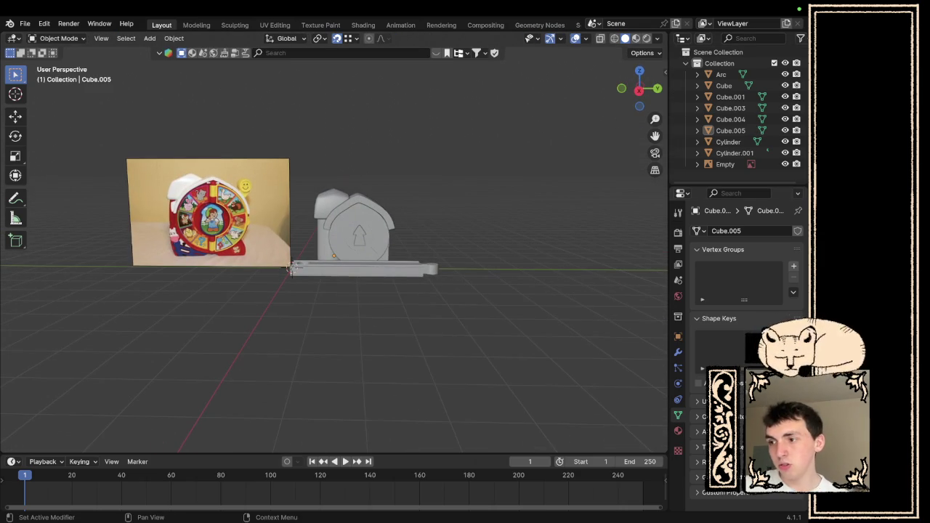
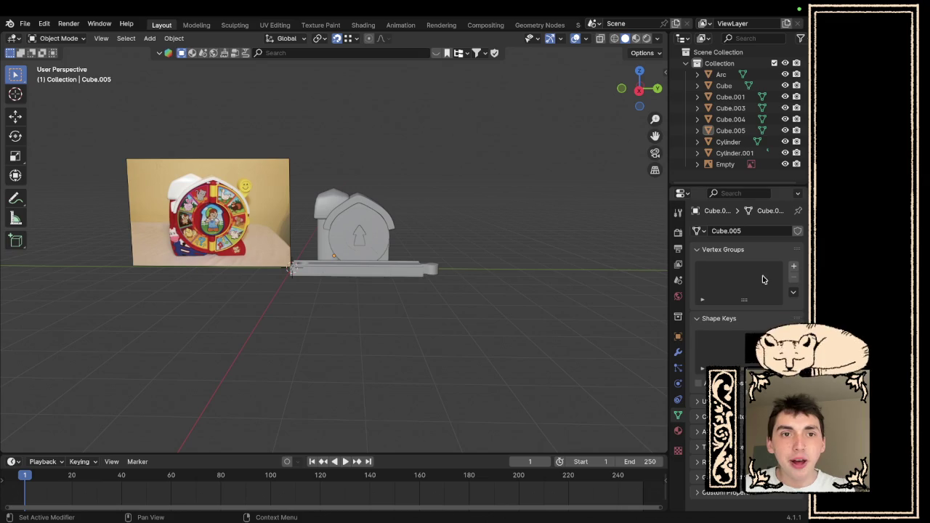
# - Save the barn scene as barnyard.blend in the Blends folder, then switch to Unity
pyautogui.scroll(5, 443, 219)
pyautogui.scroll(-8, 443, 219)
pyautogui.scroll(3, 467, 217)
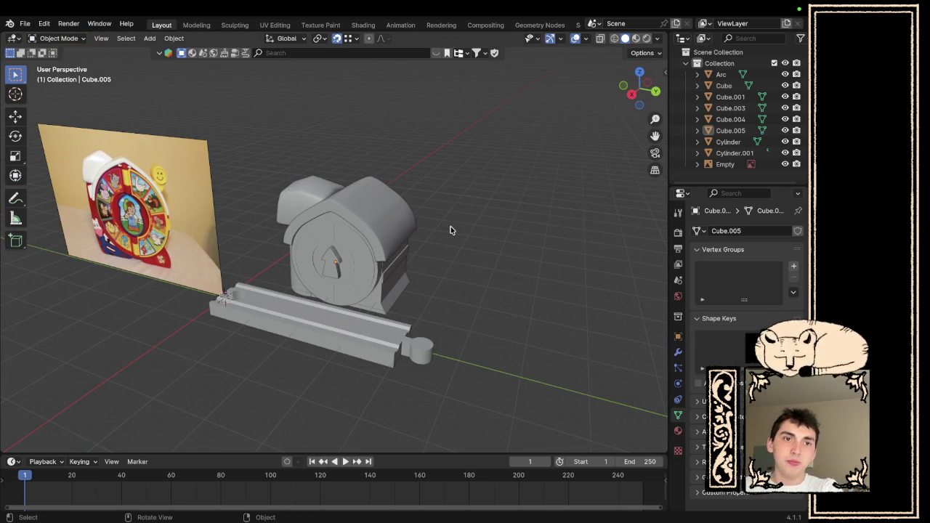
pyautogui.scroll(-5, 437, 250)
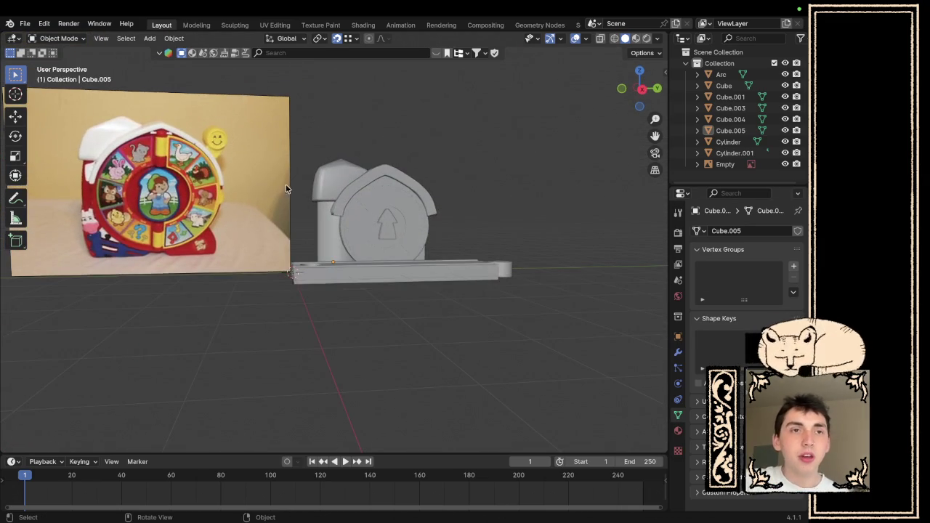
pyautogui.click(25, 23)
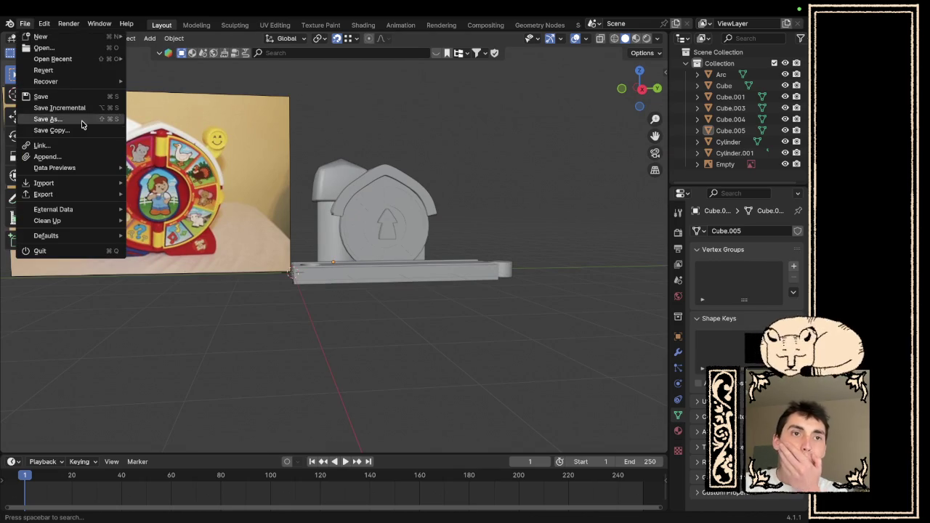
pyautogui.click(81, 121)
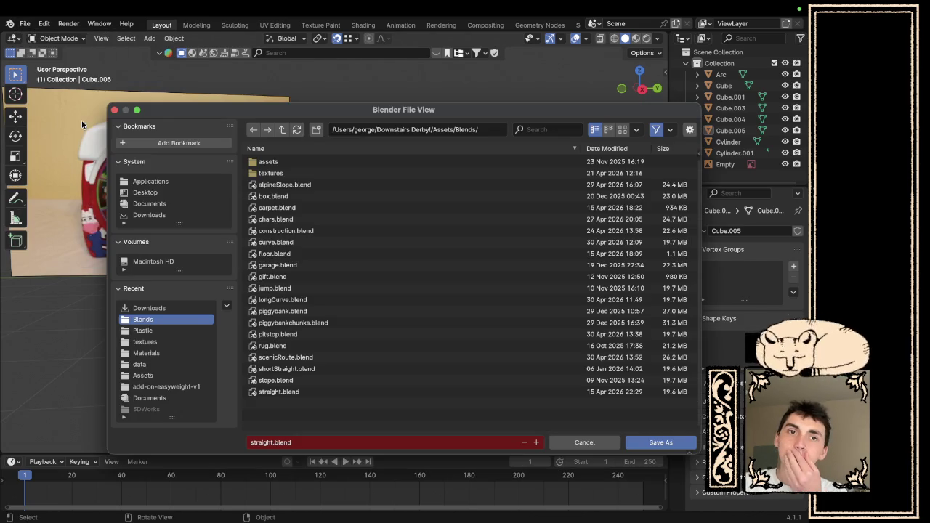
pyautogui.doubleClick(259, 444)
pyautogui.write('barny')
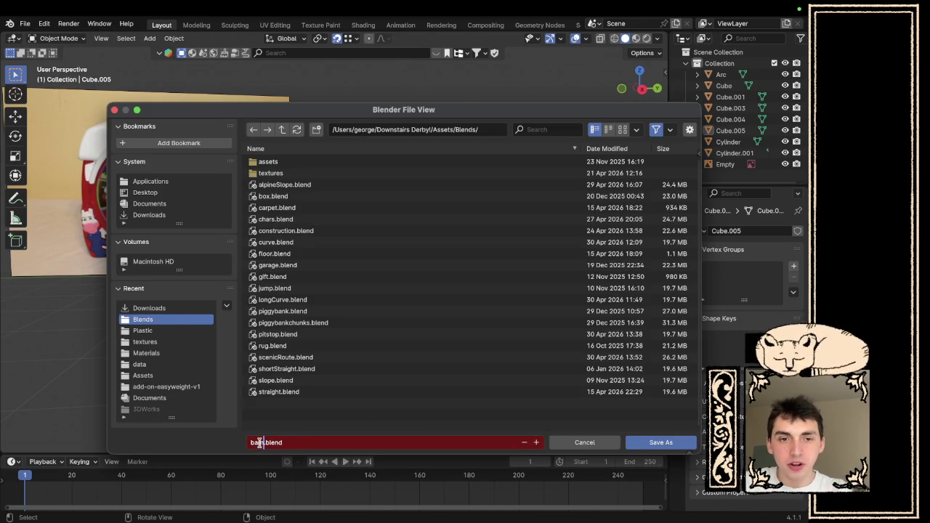
pyautogui.write('ard')
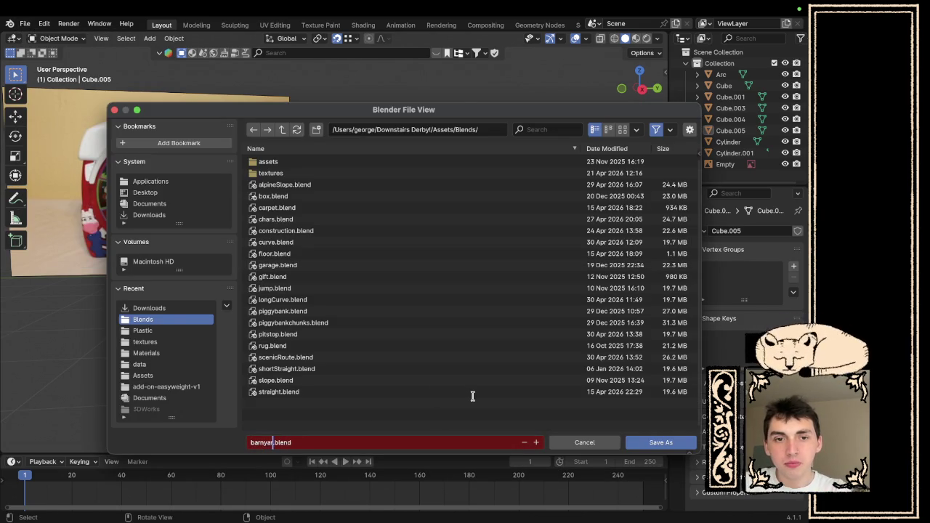
pyautogui.click(649, 438)
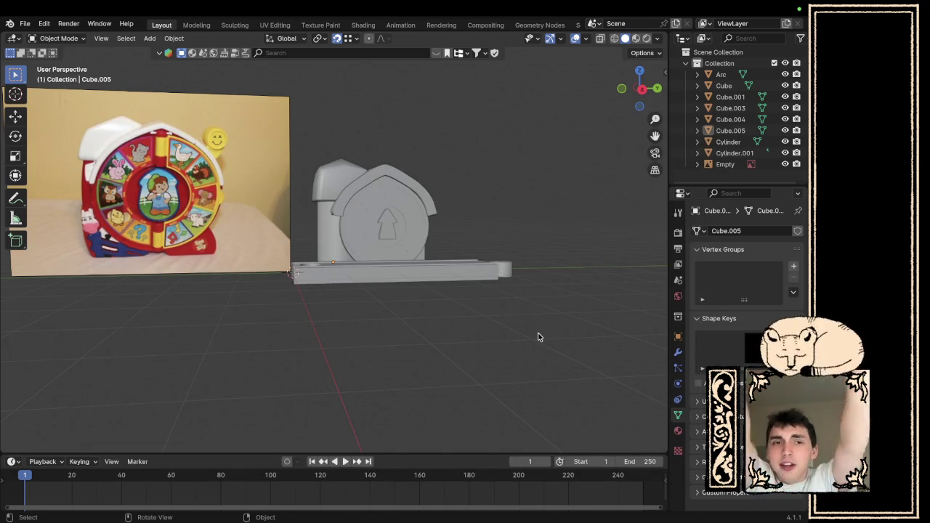
pyautogui.moveTo(516, 517)
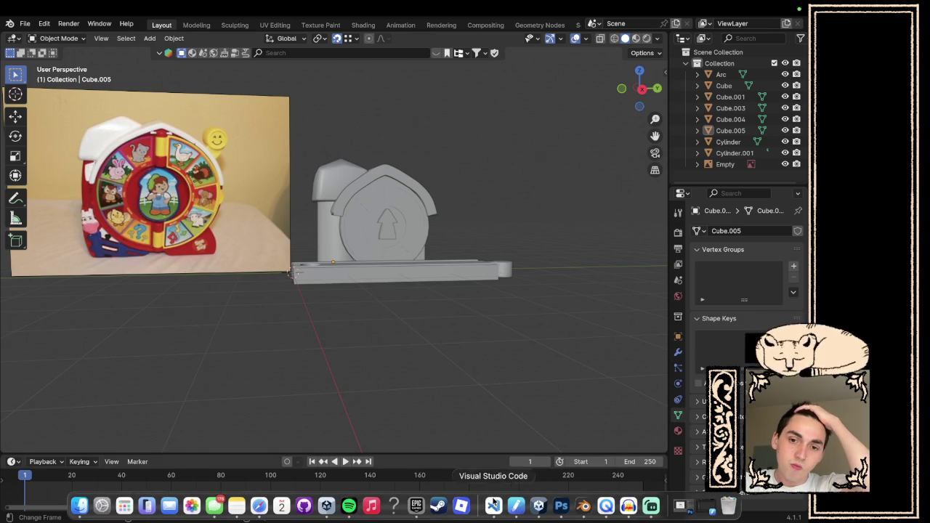
pyautogui.click(538, 513)
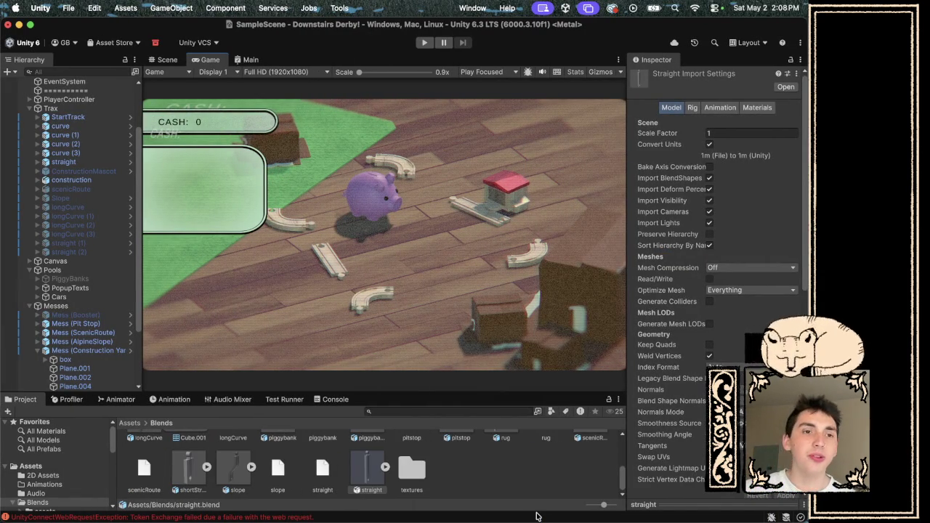
# - Collapse Mess (Construction Yard), then untick Piggy's active checkbox to hide the pig
pyautogui.scroll(-3, 85, 312)
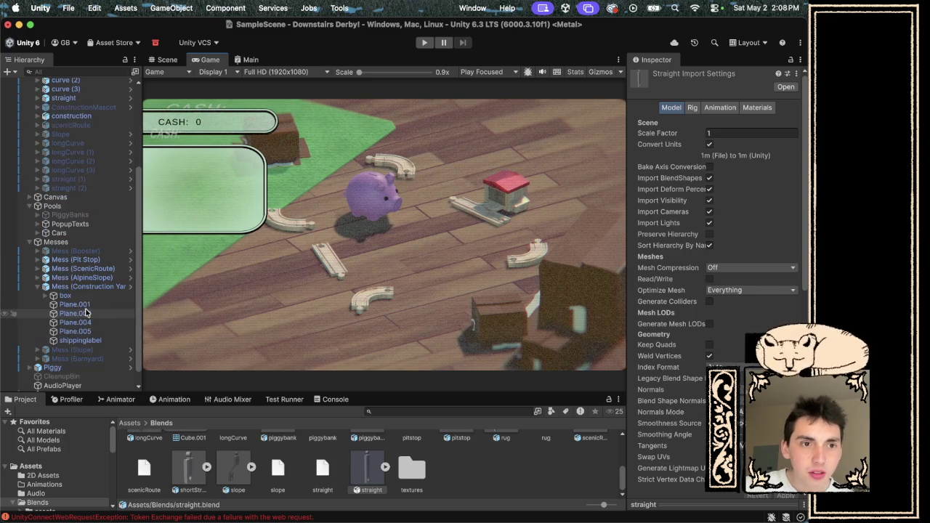
pyautogui.click(37, 287)
pyautogui.click(47, 351)
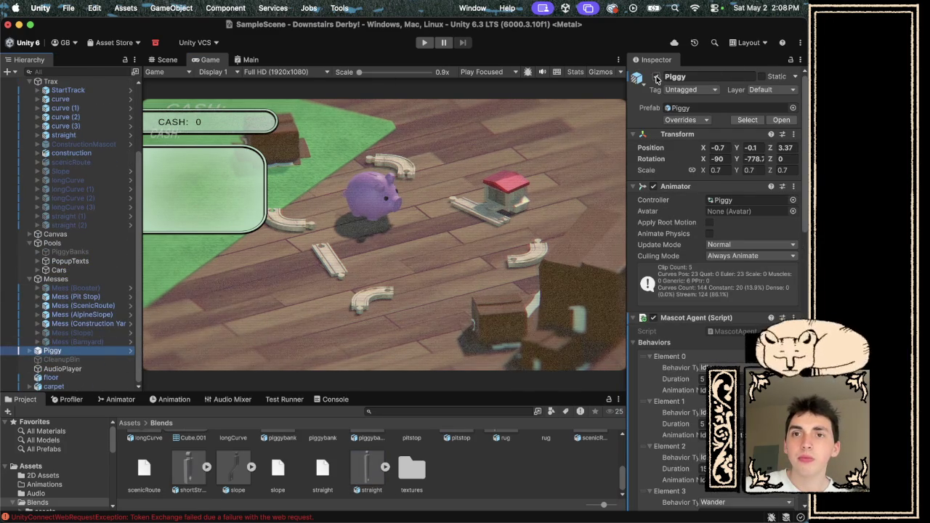
pyautogui.click(656, 77)
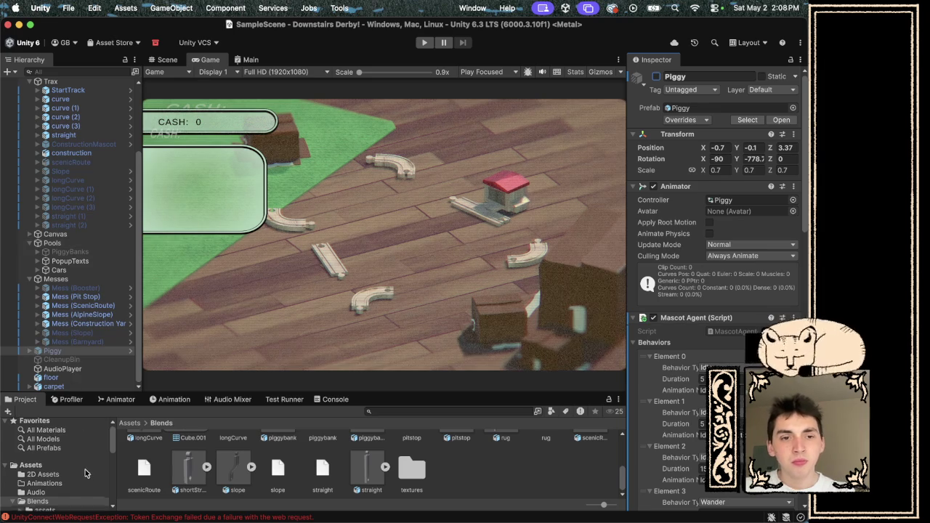
pyautogui.scroll(-5, 82, 450)
pyautogui.scroll(-5, 83, 457)
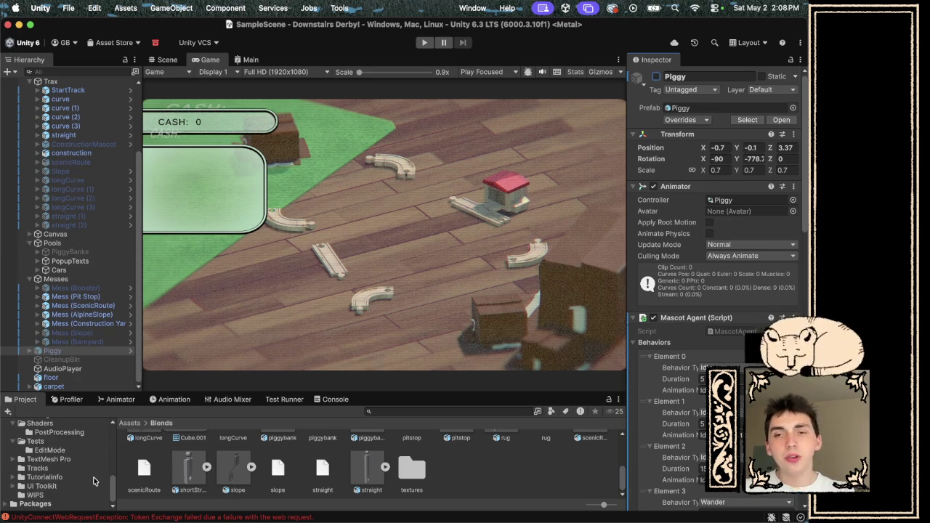
pyautogui.moveTo(219, 520)
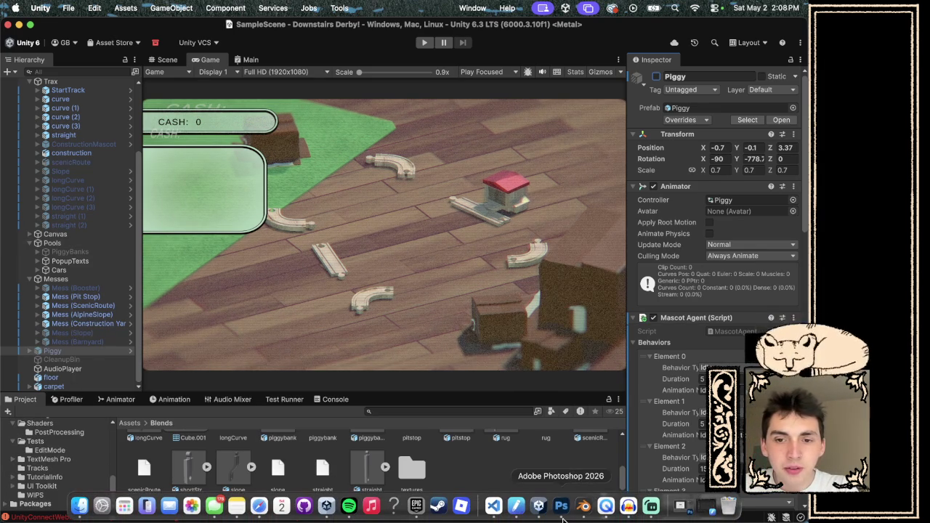
# - Launch GarageBand from Finder's Applications folder, jumping to it by typing 'gar'
pyautogui.click(81, 509)
pyautogui.scroll(-3, 303, 168)
pyautogui.scroll(3, 303, 168)
pyautogui.scroll(-3, 301, 180)
pyautogui.scroll(4, 365, 175)
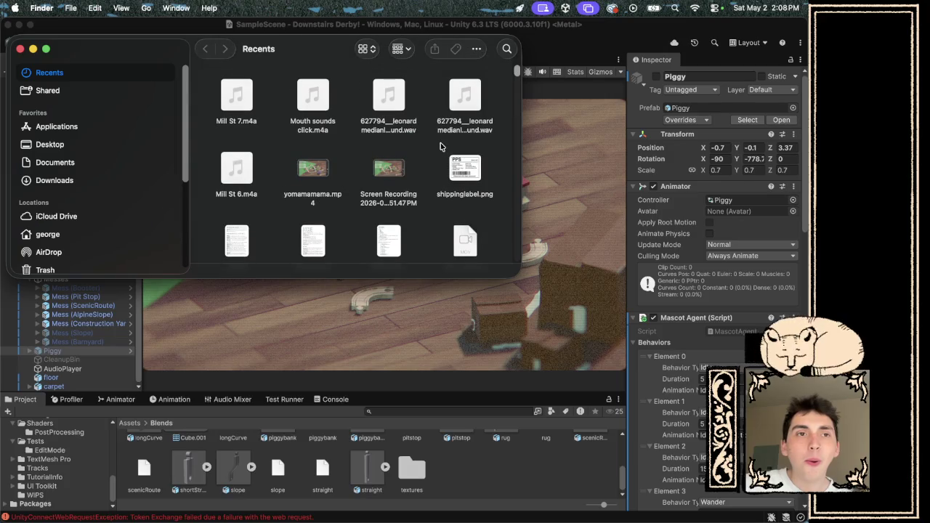
pyautogui.click(79, 129)
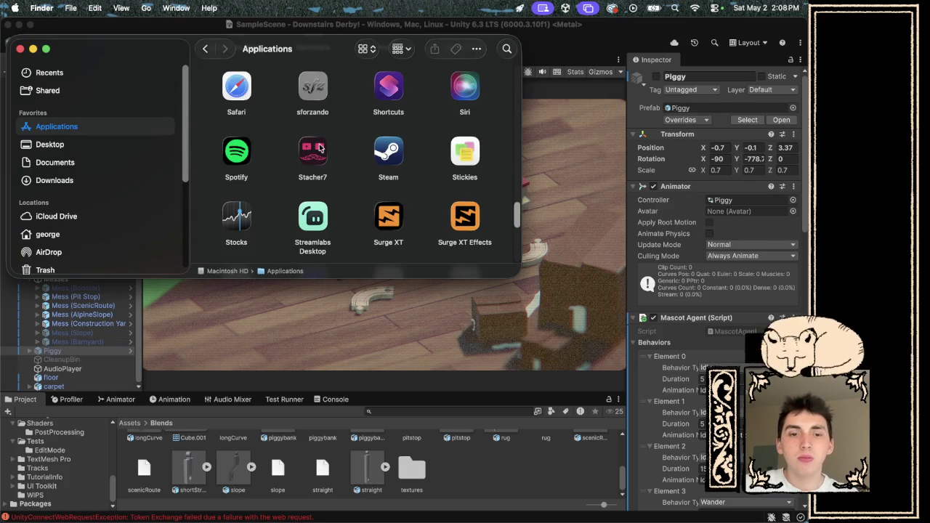
pyautogui.write('gar')
pyautogui.doubleClick(383, 87)
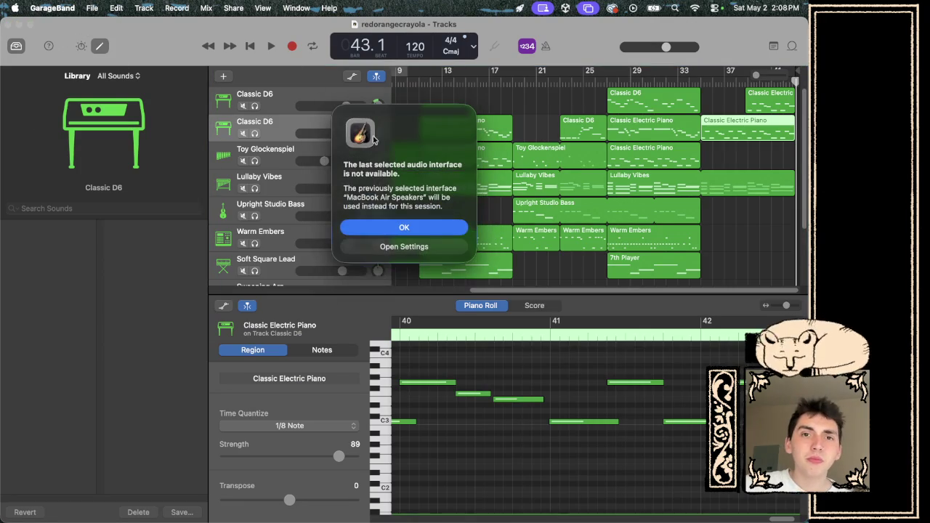
# - Dismiss the audio-interface alert, select the Warm Embers region, and briefly visit Spotify
pyautogui.click(445, 228)
pyautogui.click(435, 239)
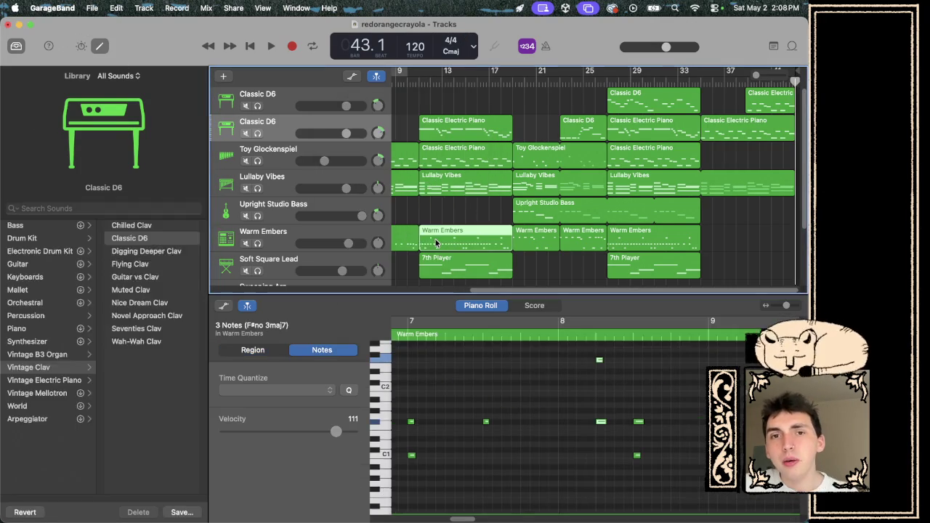
pyautogui.hscroll(-5, 475, 152)
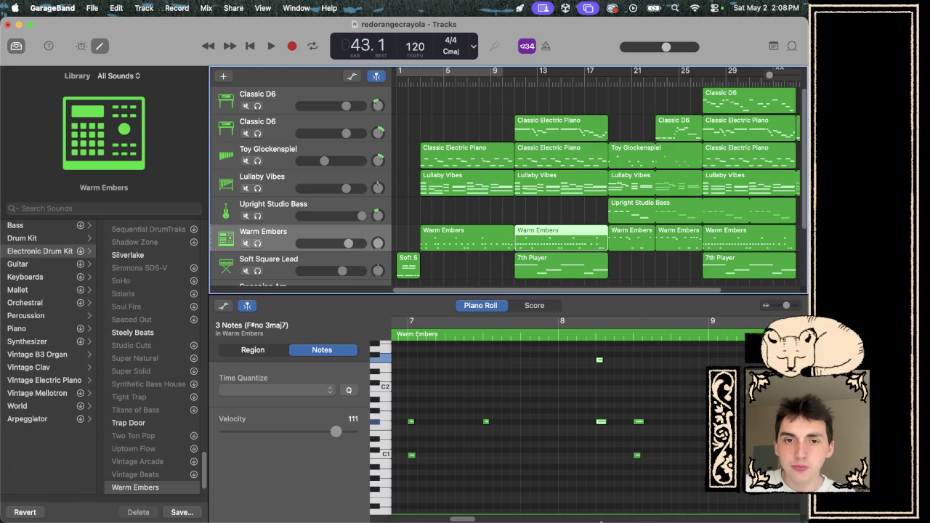
pyautogui.moveTo(604, 520)
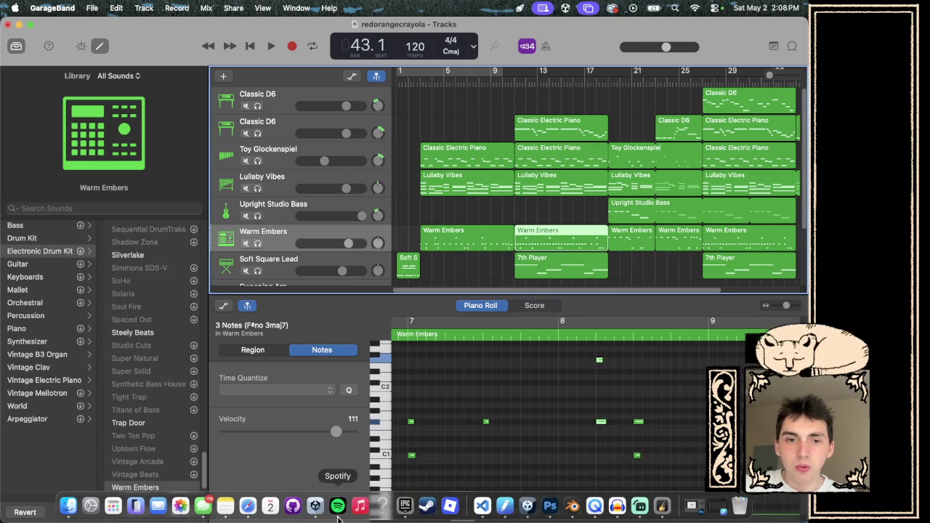
pyautogui.click(337, 518)
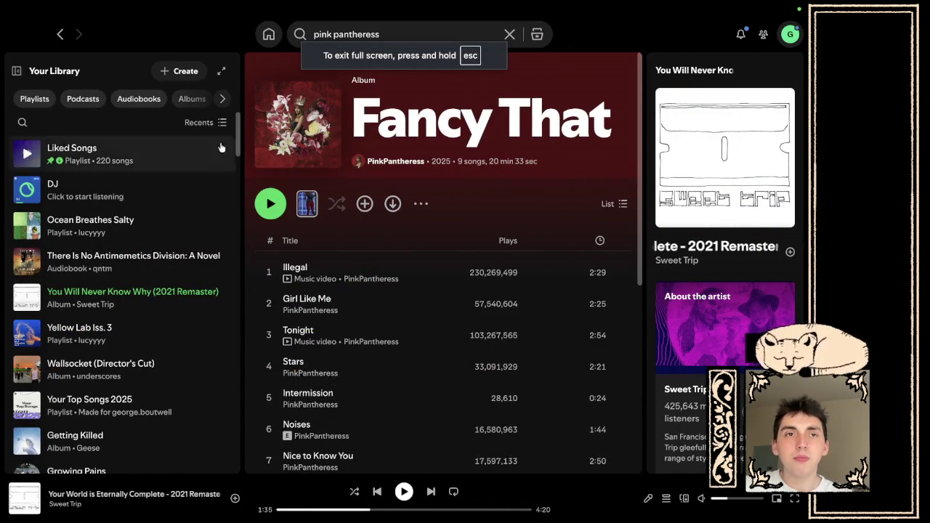
pyautogui.hotkey('ctrl', 'Left')
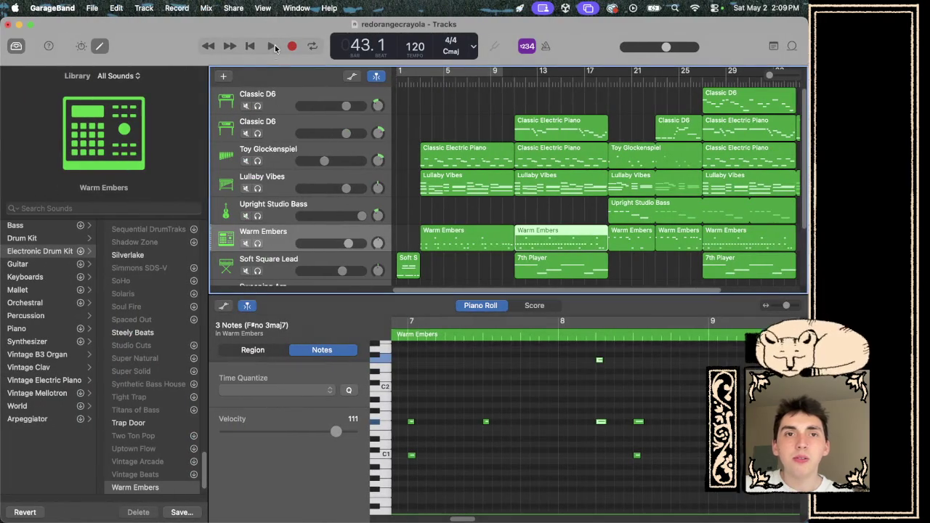
# - Raise the speaker volume and play redorangecrayola from the beginning
pyautogui.press('XF86AudioRaiseVolume')
pyautogui.press('XF86AudioRaiseVolume')
pyautogui.press('XF86AudioRaiseVolume')
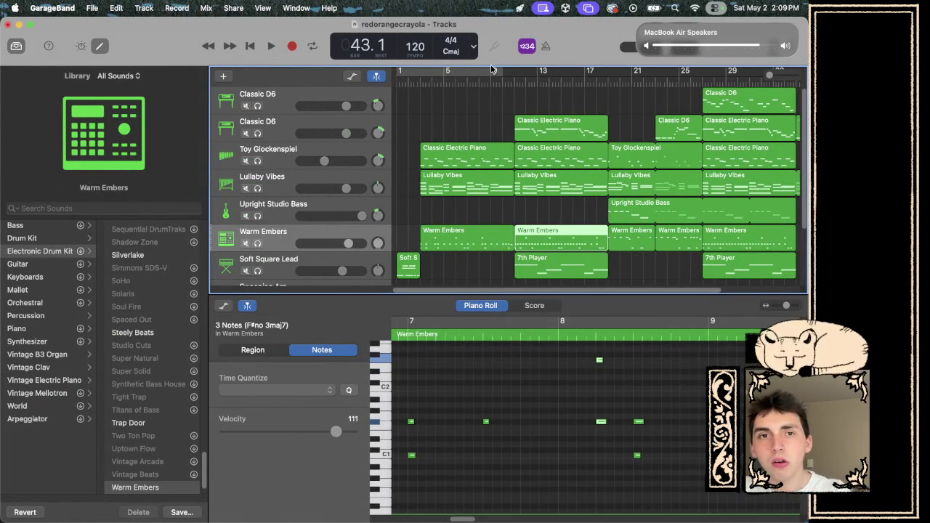
pyautogui.click(249, 46)
pyautogui.click(272, 47)
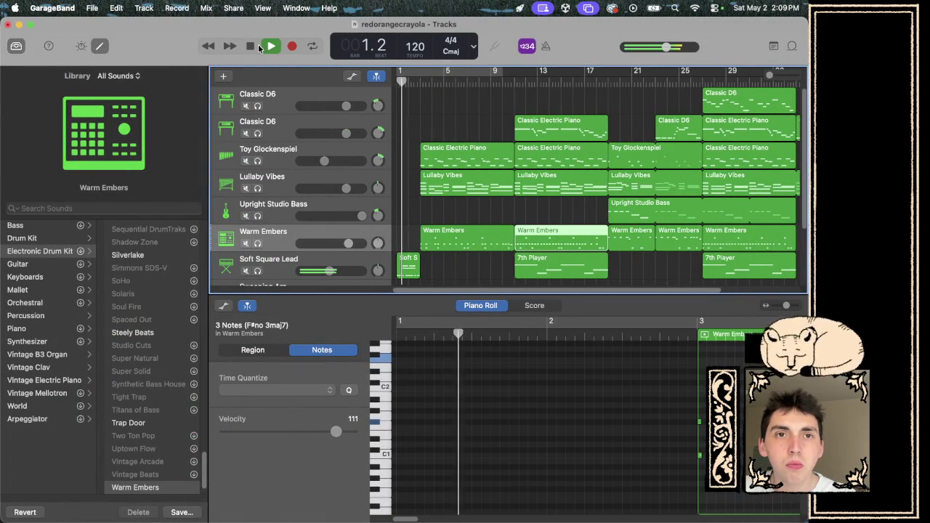
pyautogui.press('XF86AudioRaiseVolume')
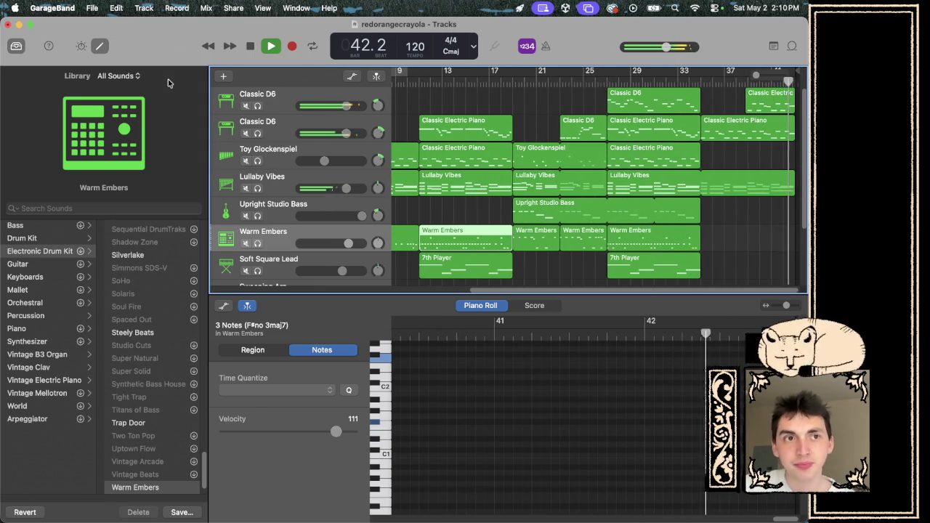
# - Stop playback and start Export Song to Disk, targeting the Downstairs Derby! folder
pyautogui.press('space')
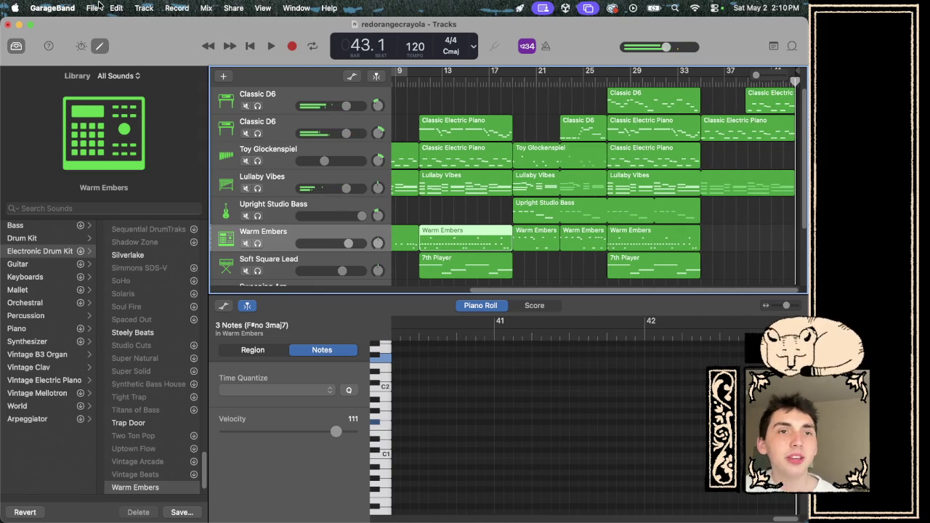
pyautogui.click(92, 8)
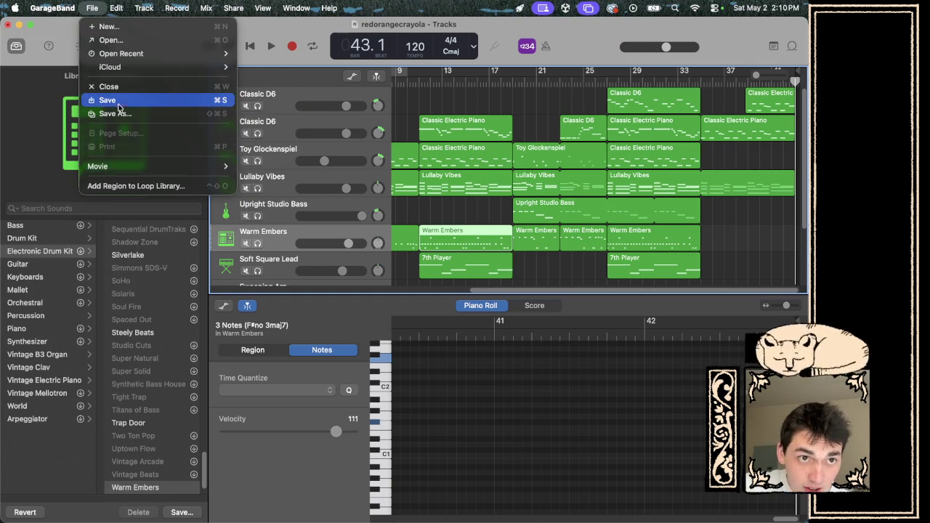
pyautogui.moveTo(123, 4)
pyautogui.moveTo(183, 7)
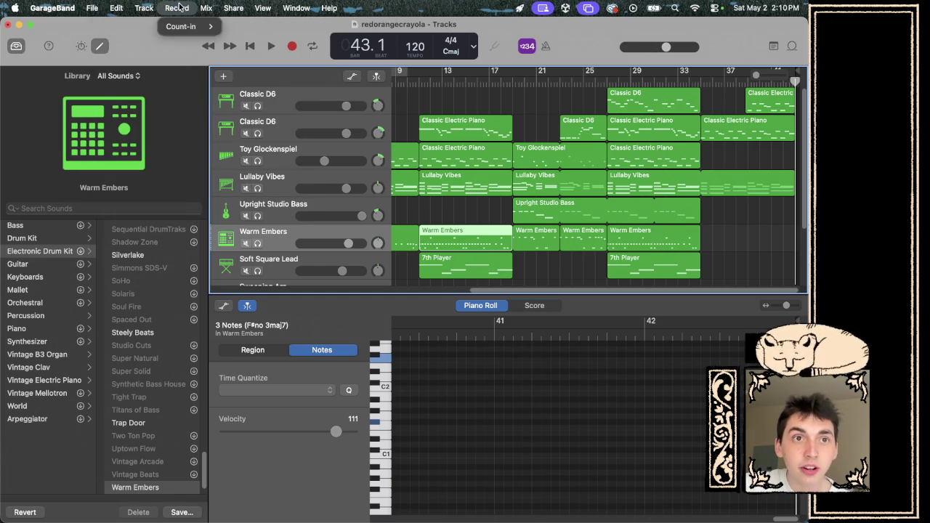
pyautogui.moveTo(235, 13)
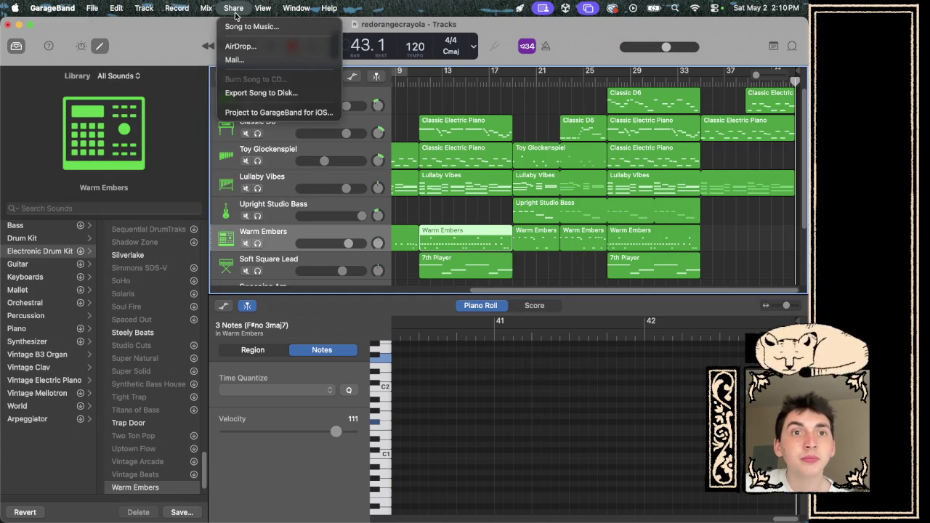
pyautogui.click(275, 93)
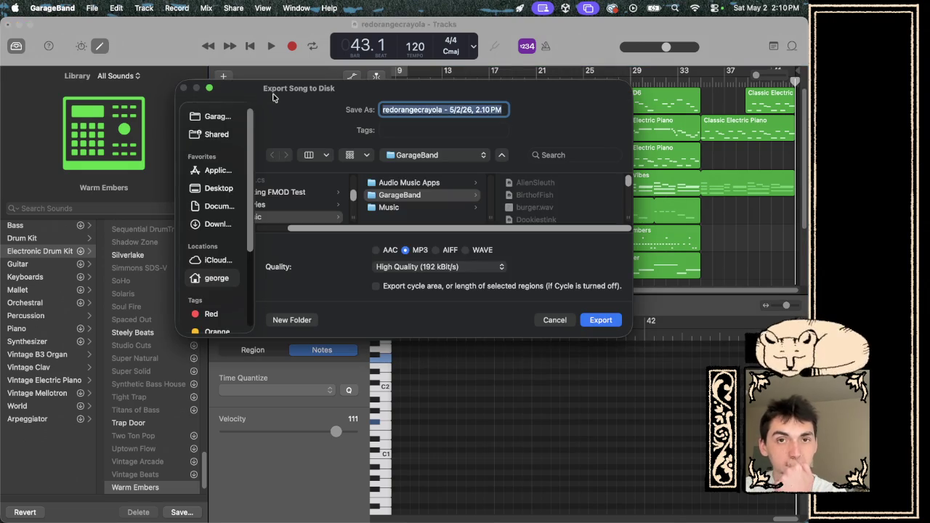
pyautogui.click(435, 156)
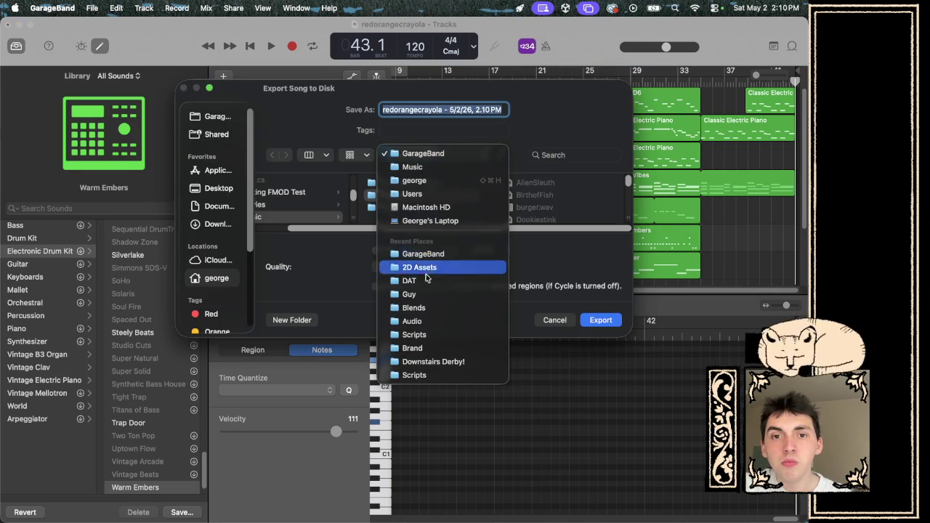
pyautogui.click(420, 362)
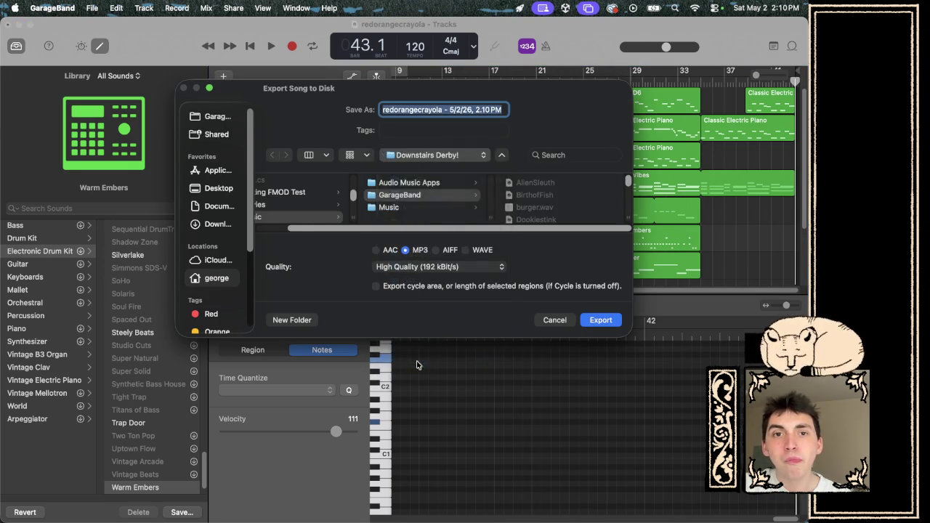
pyautogui.scroll(-10, 323, 216)
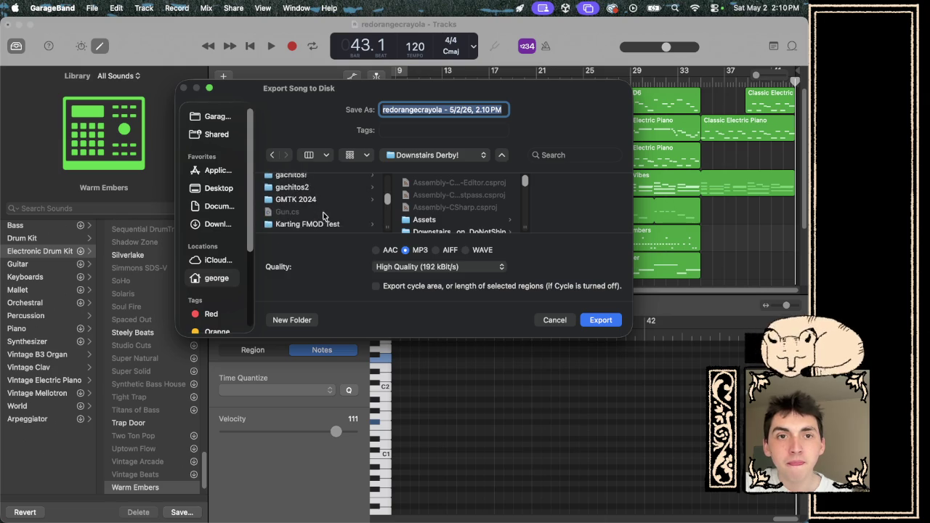
pyautogui.scroll(-4, 323, 216)
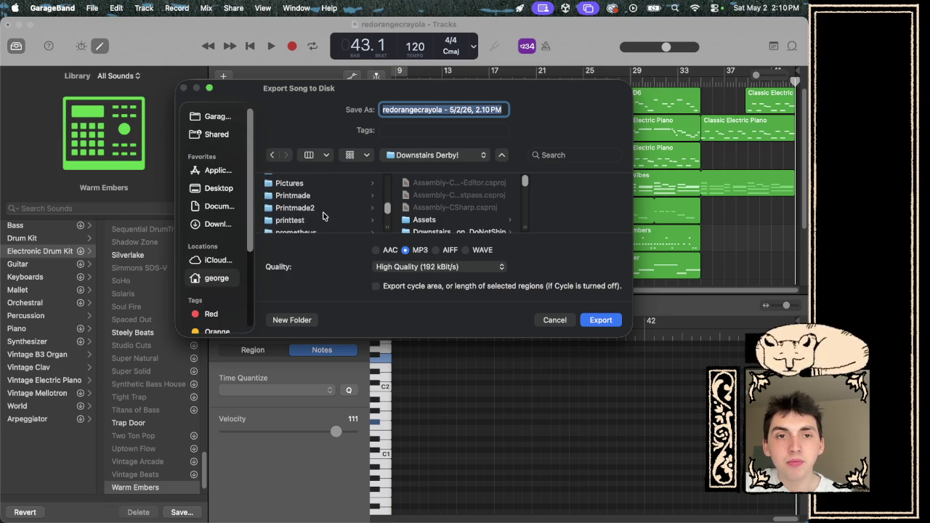
pyautogui.click(442, 109)
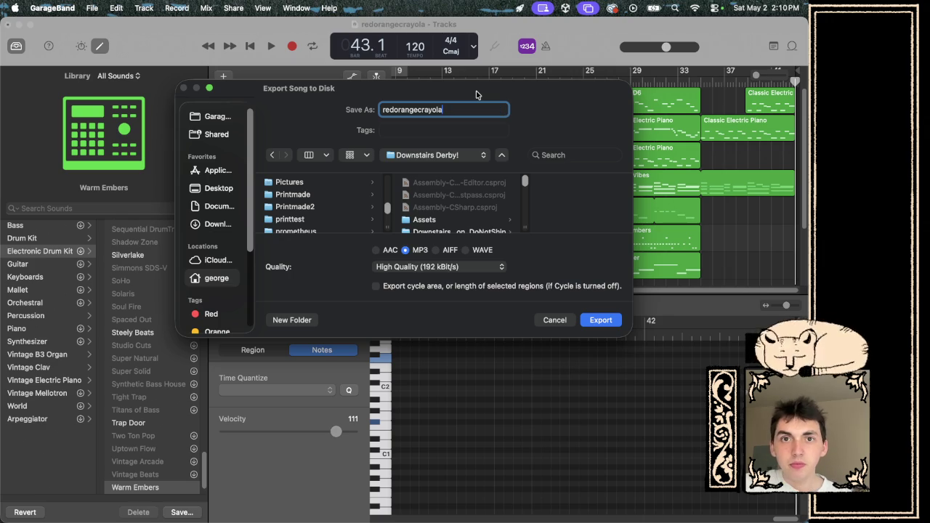
# - Browse to Assets/Resources/Audio and export redorangecrayola as a high-quality MP3
pyautogui.scroll(-10, 313, 210)
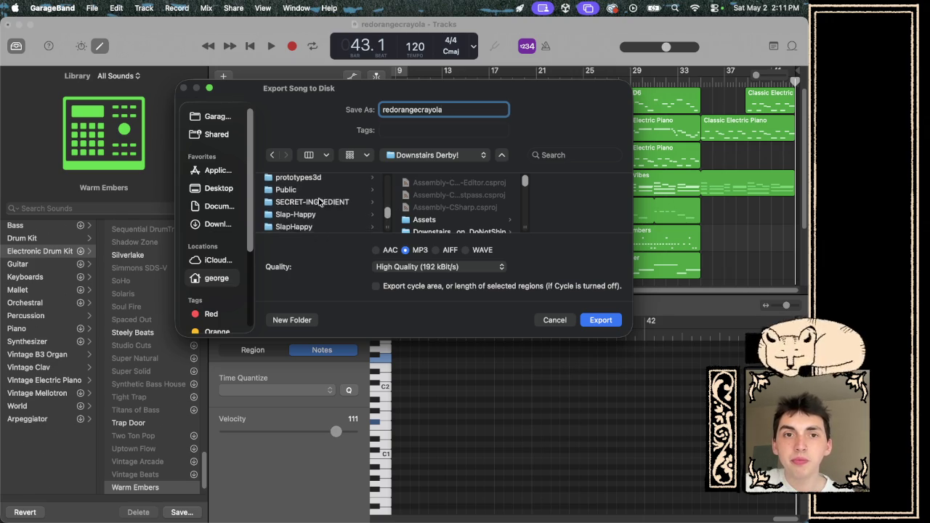
pyautogui.scroll(5, 320, 202)
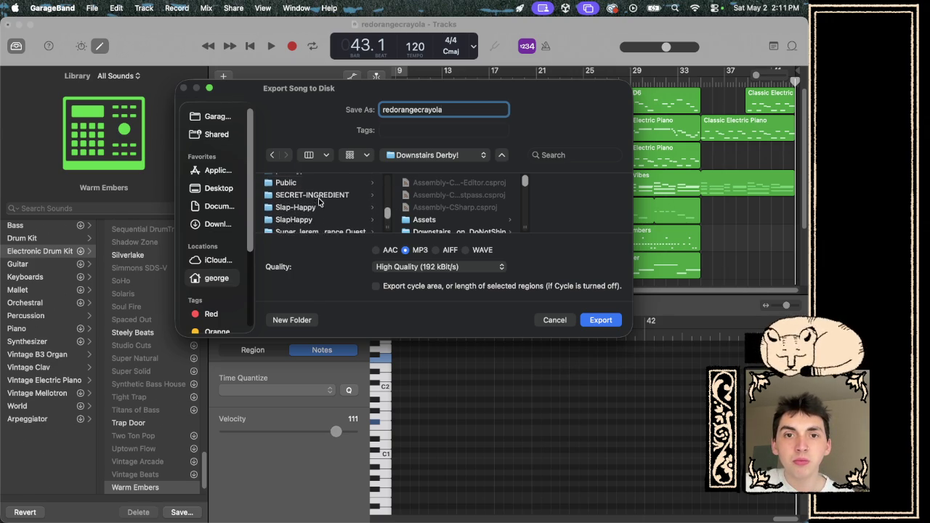
pyautogui.scroll(-3, 458, 212)
pyautogui.scroll(-5, 459, 216)
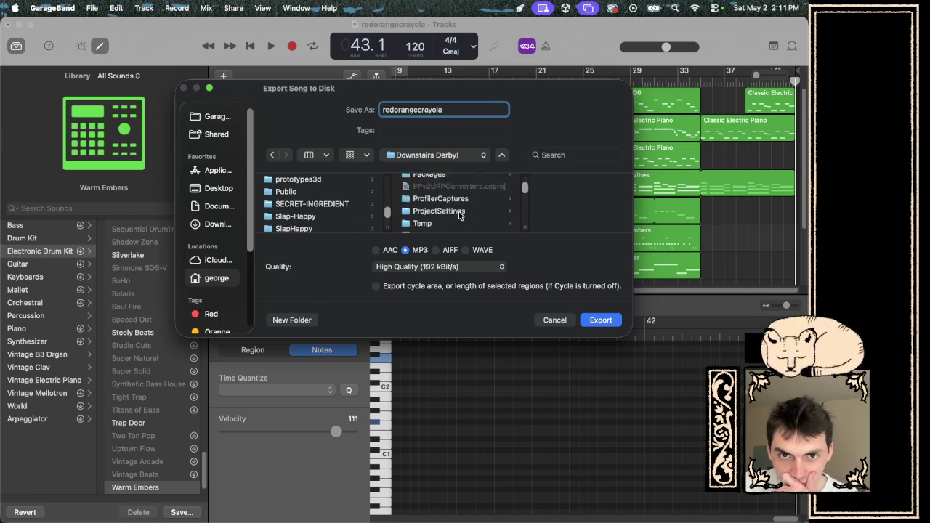
pyautogui.scroll(-5, 459, 215)
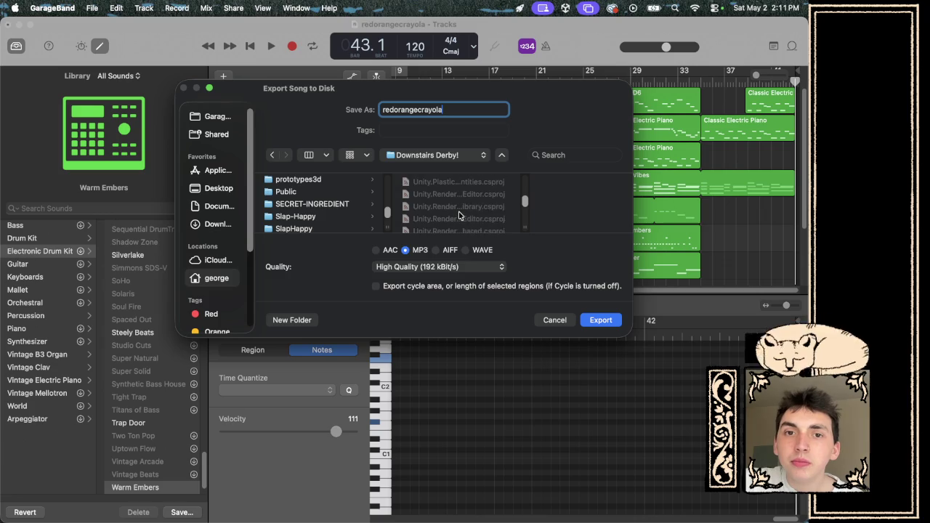
pyautogui.scroll(10, 459, 215)
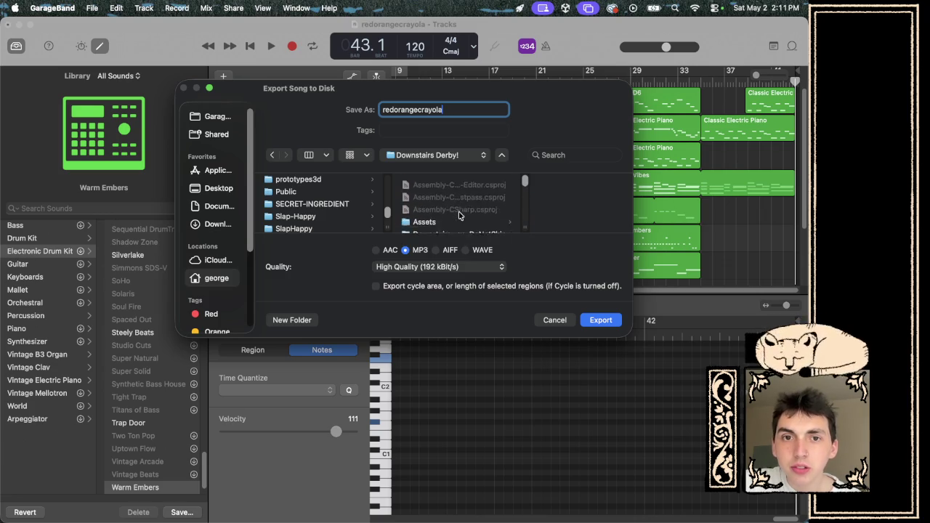
pyautogui.scroll(3, 459, 215)
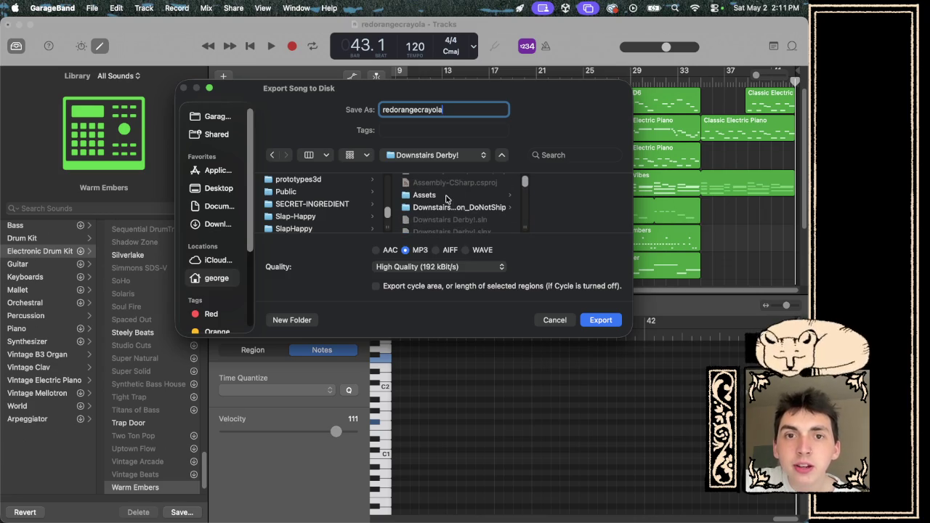
pyautogui.click(448, 197)
pyautogui.scroll(-5, 540, 203)
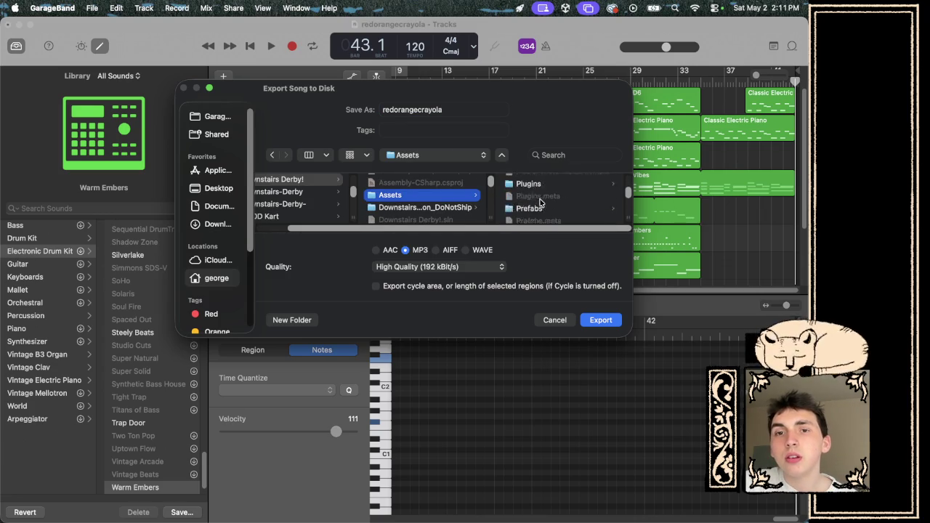
pyautogui.scroll(-2, 540, 203)
pyautogui.click(540, 183)
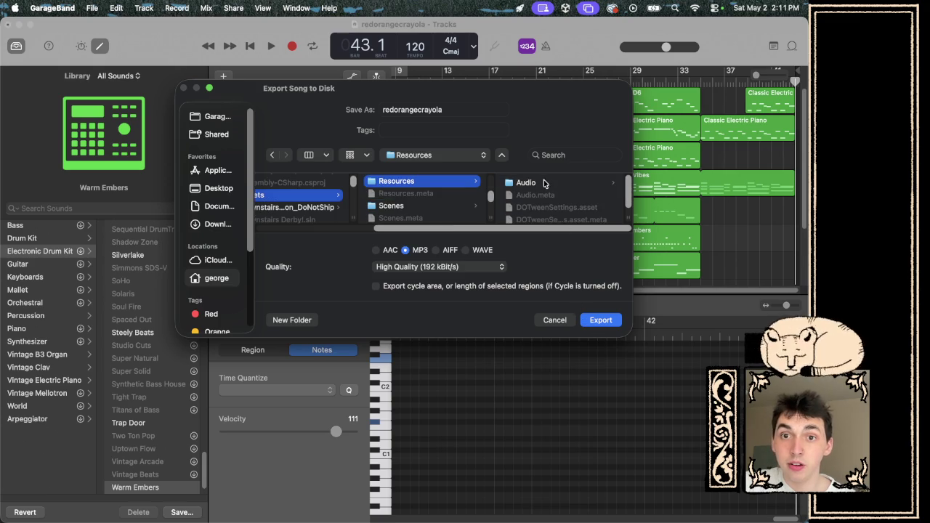
pyautogui.click(544, 183)
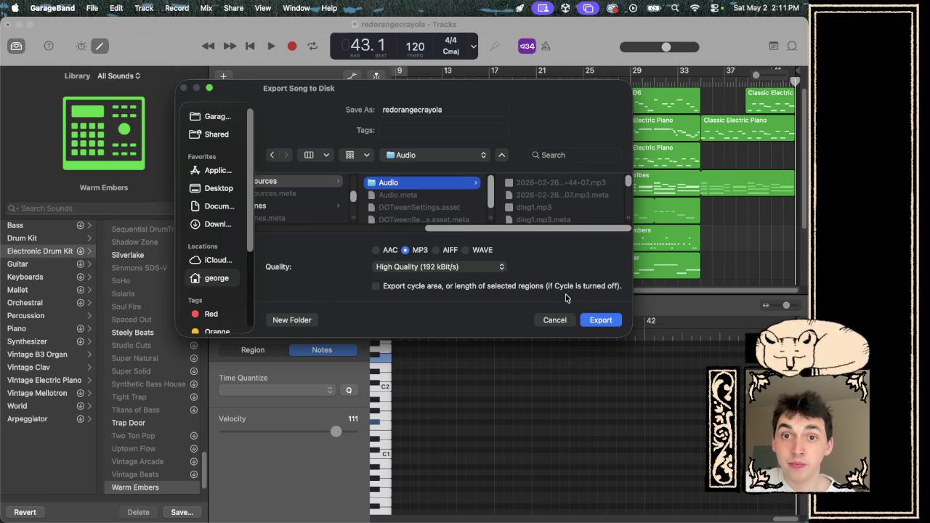
pyautogui.click(604, 320)
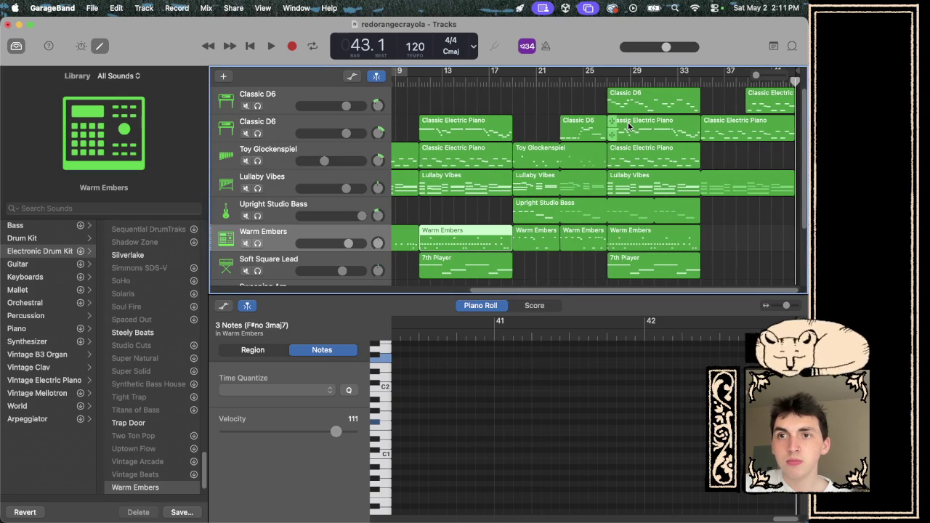
# - Turn on Cycle and stretch the cycle region across the whole song
pyautogui.scroll(-1, 723, 111)
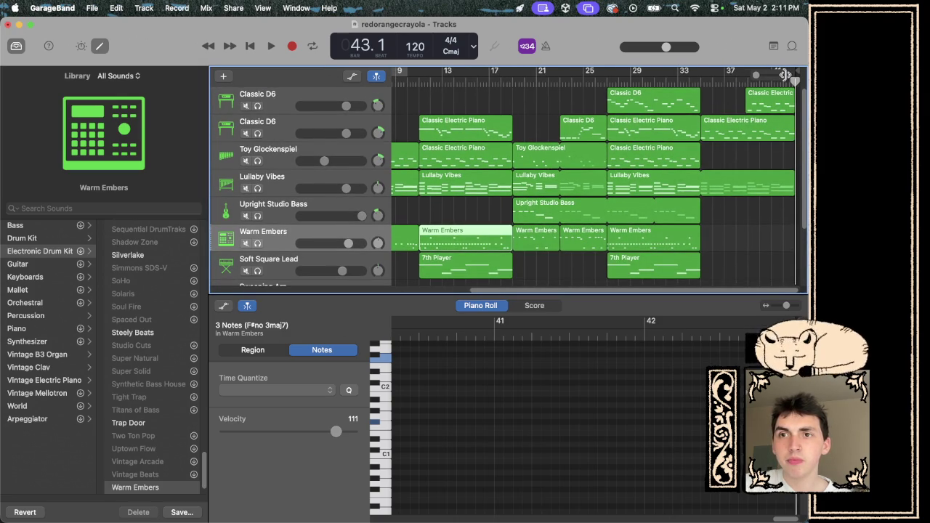
pyautogui.hscroll(-5, 491, 78)
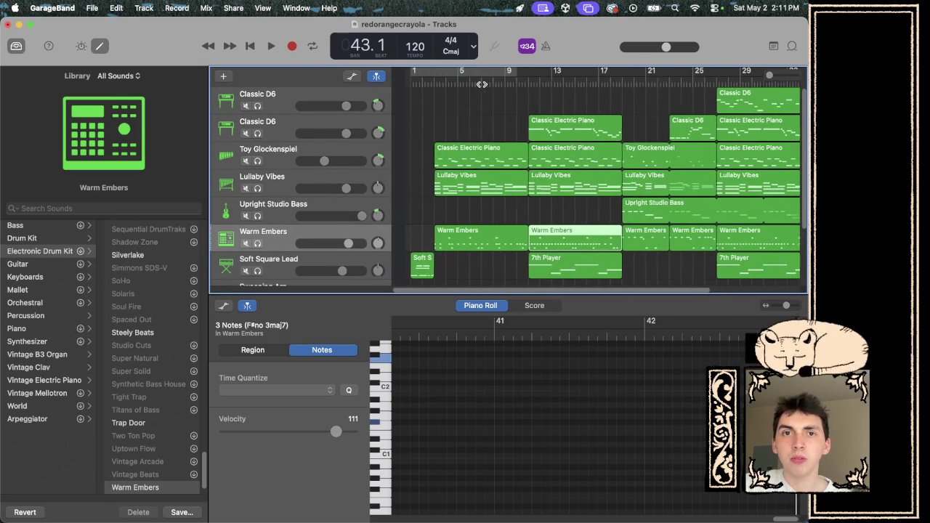
pyautogui.click(425, 73)
pyautogui.moveTo(500, 72)
pyautogui.mouseDown()
pyautogui.moveTo(799, 80)
pyautogui.moveTo(725, 82)
pyautogui.mouseUp()
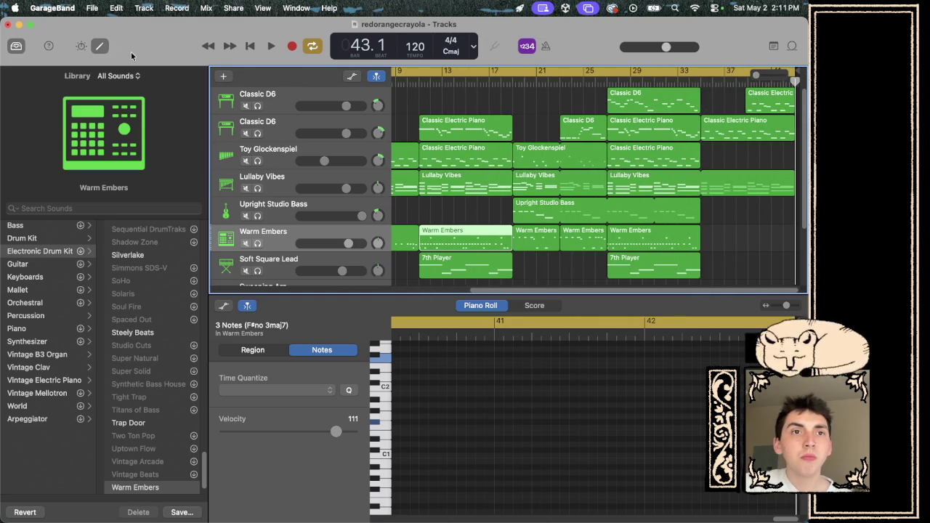
# - Export the song as redorangecrayola without the date suffix, replacing the existing MP3
pyautogui.click(232, 8)
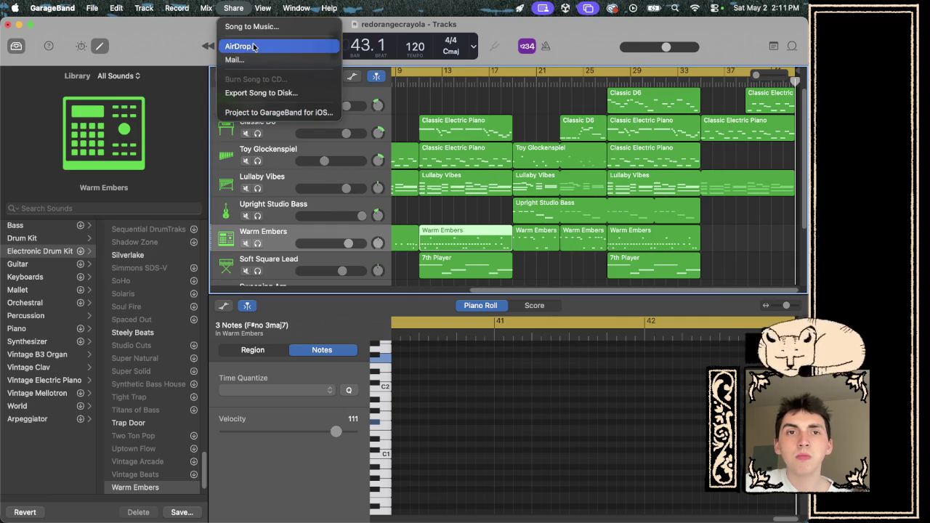
pyautogui.click(255, 93)
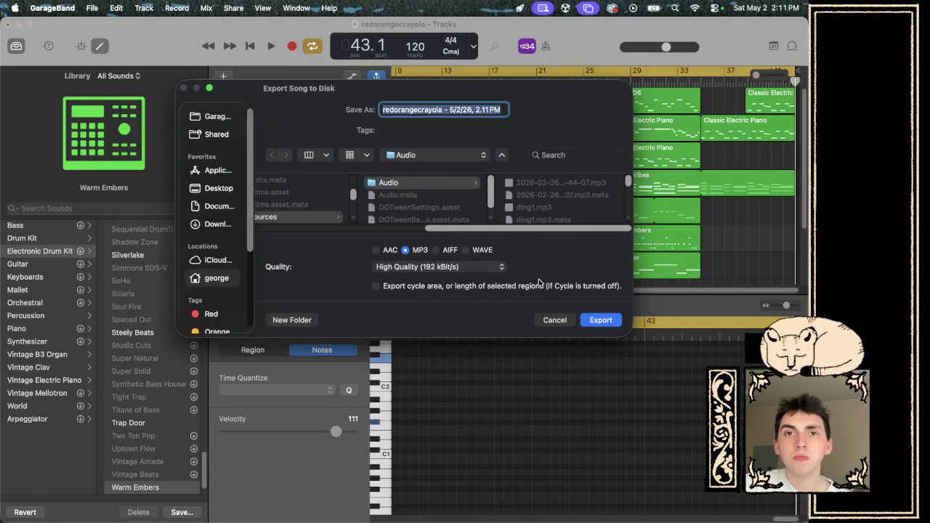
pyautogui.click(440, 109)
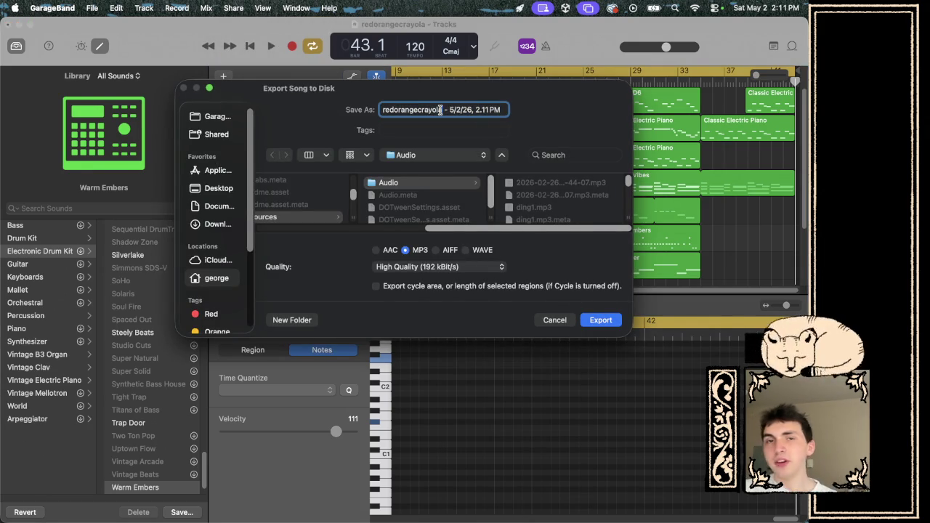
pyautogui.press('shift+super+Right')
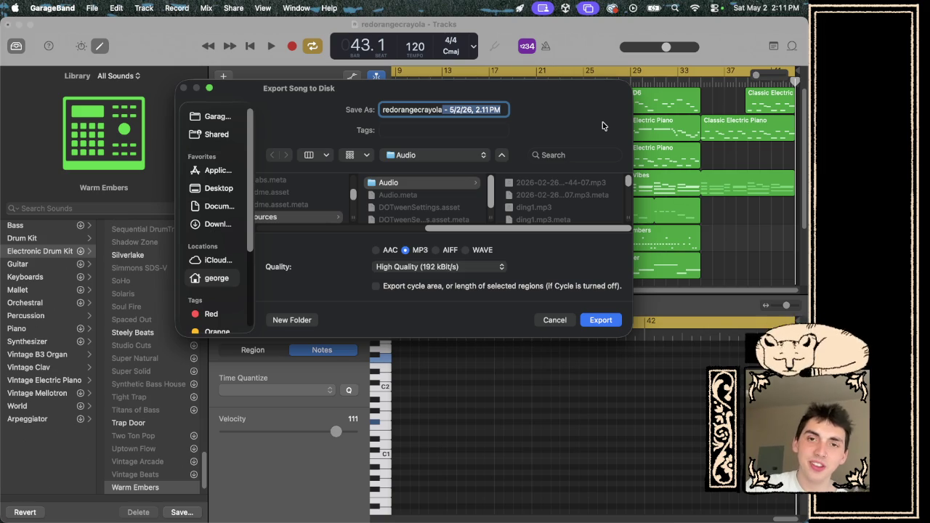
pyautogui.press('BackSpace')
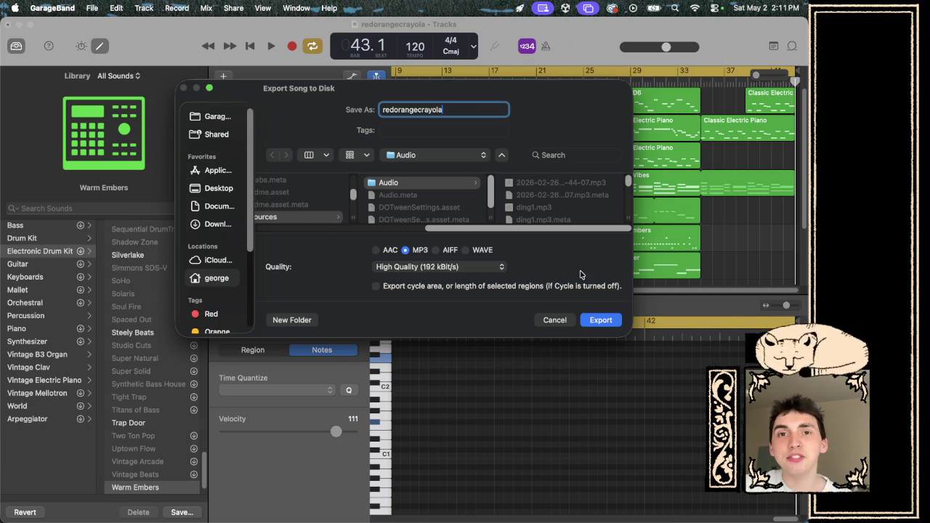
pyautogui.click(599, 321)
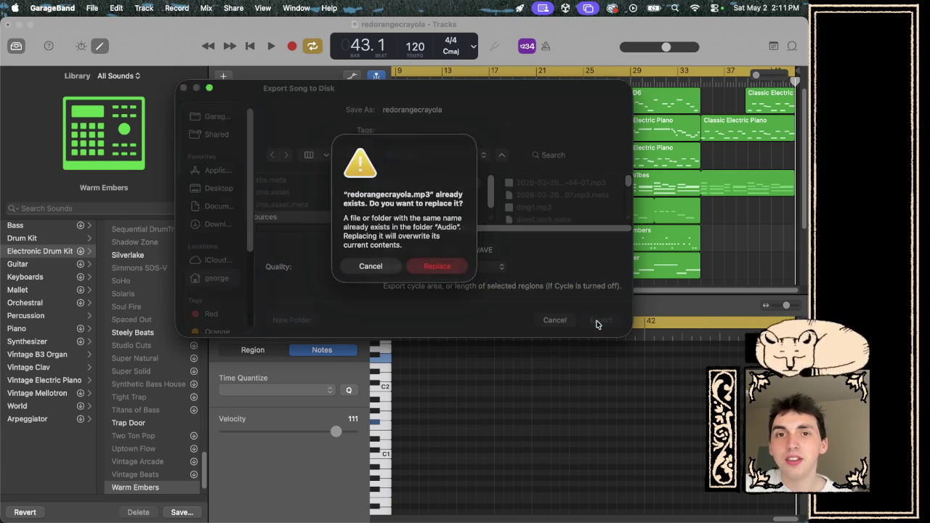
pyautogui.click(436, 269)
pyautogui.press('Return')
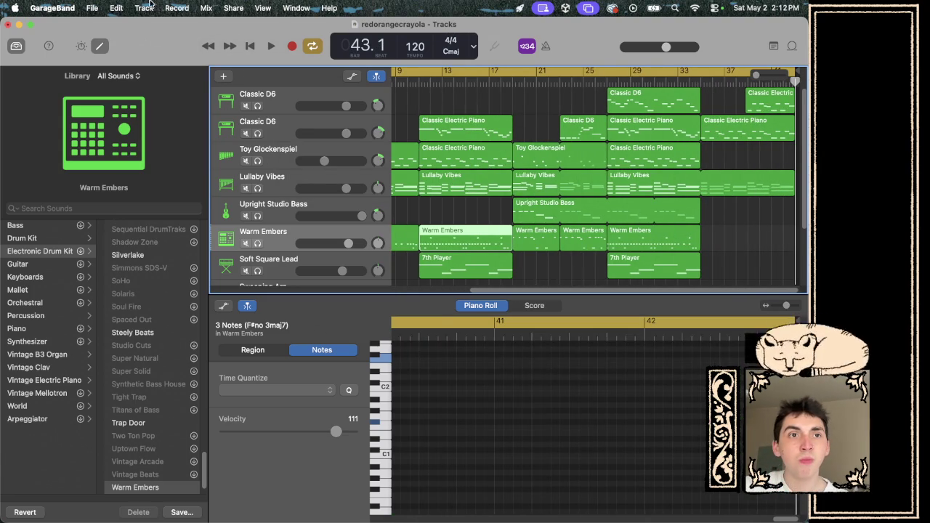
# - Open the noschoolmonday project from the GarageBand folder via File > Open
pyautogui.click(93, 10)
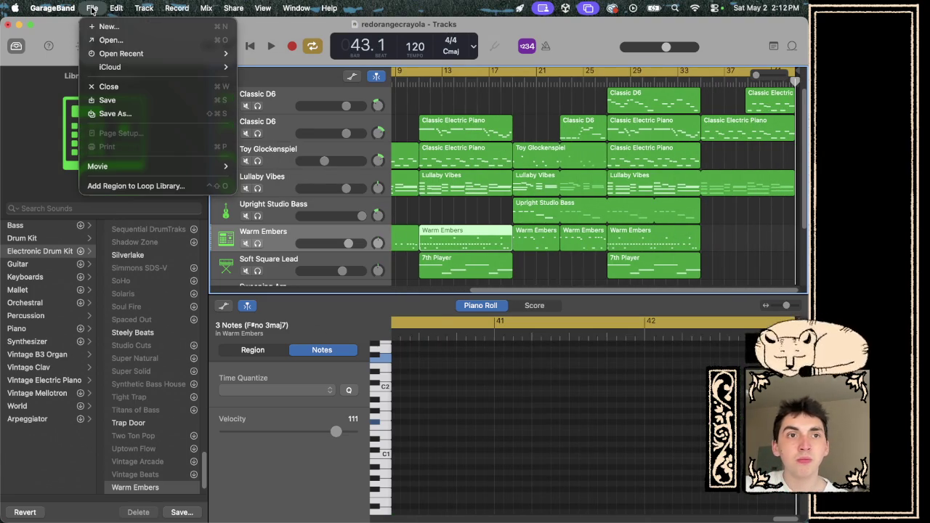
pyautogui.click(115, 41)
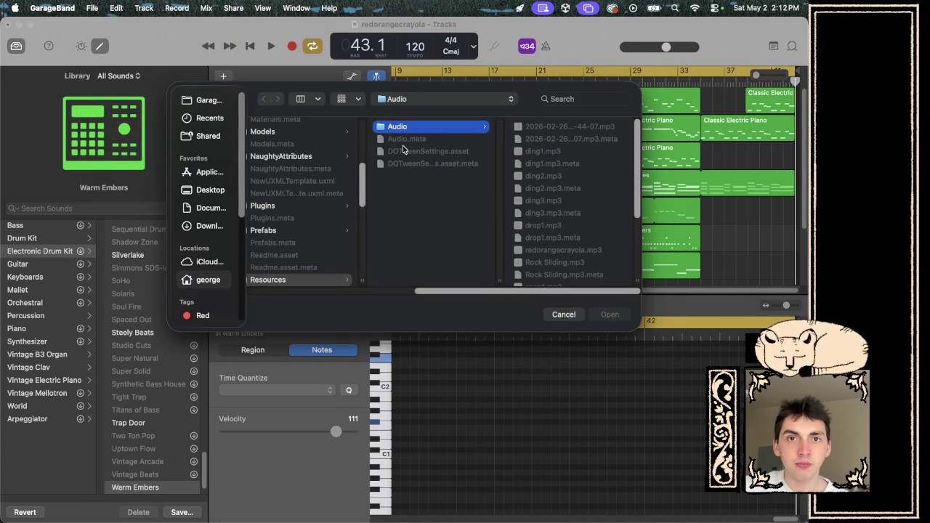
pyautogui.click(431, 100)
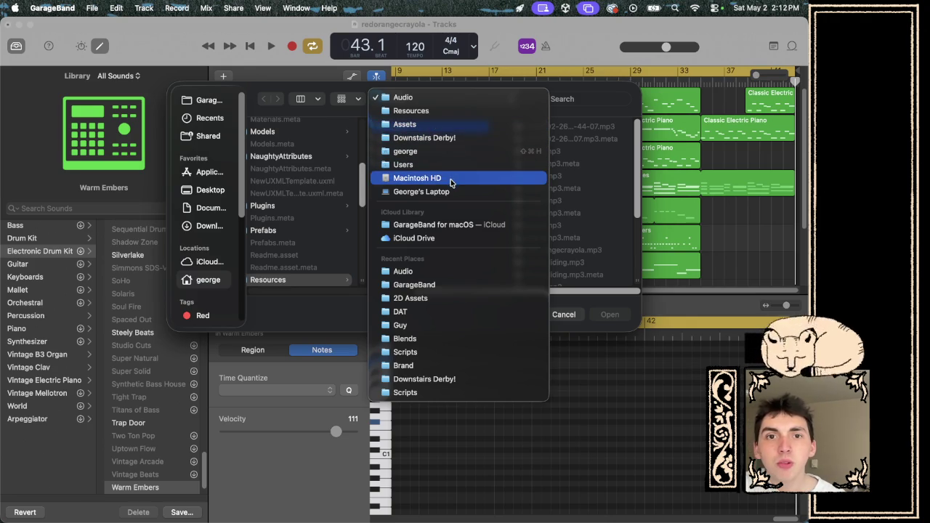
pyautogui.click(447, 286)
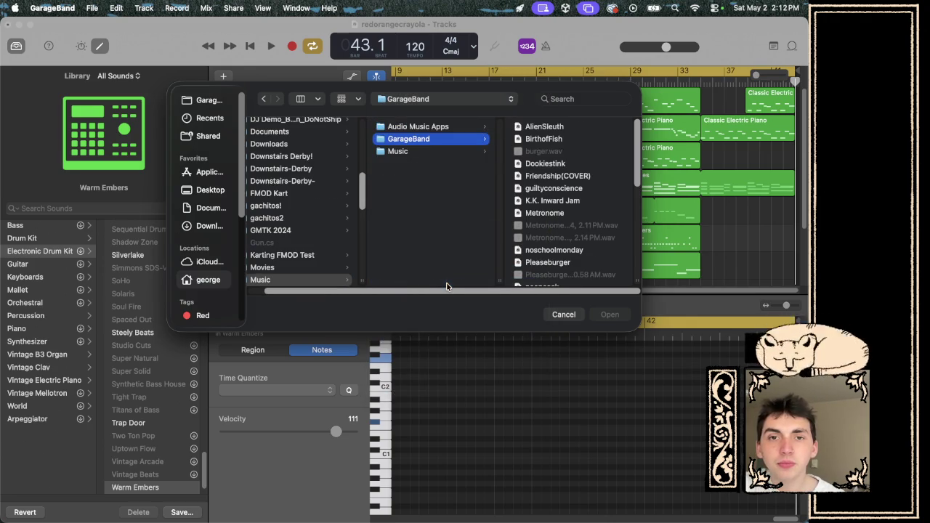
pyautogui.scroll(-5, 558, 195)
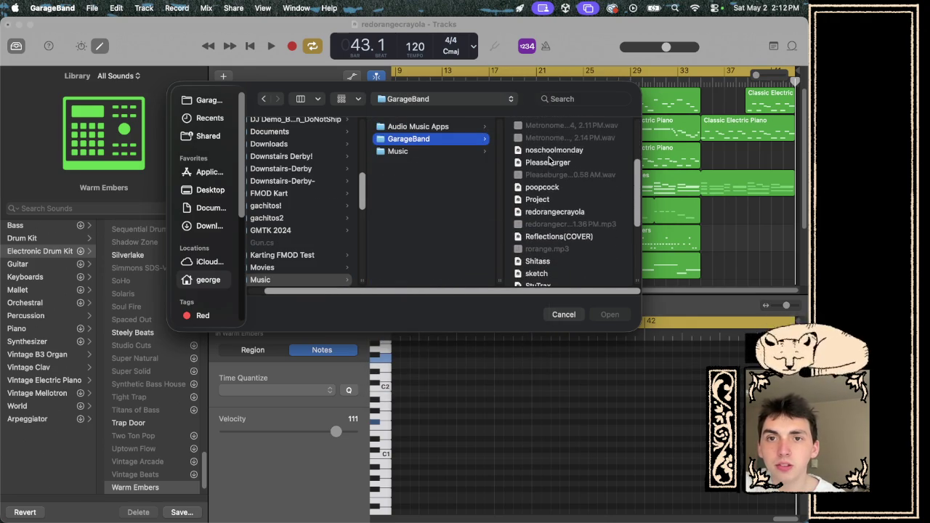
pyautogui.click(553, 121)
pyautogui.click(594, 315)
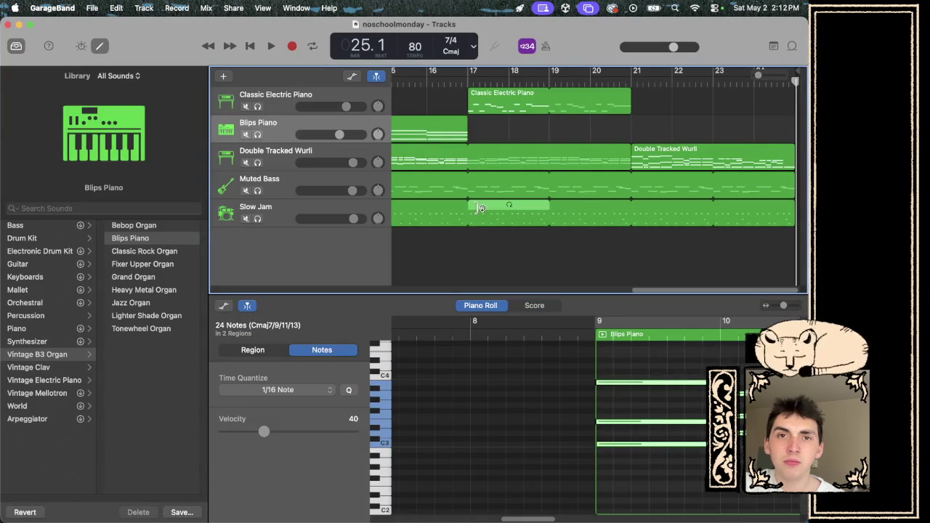
pyautogui.hscroll(-15, 419, 177)
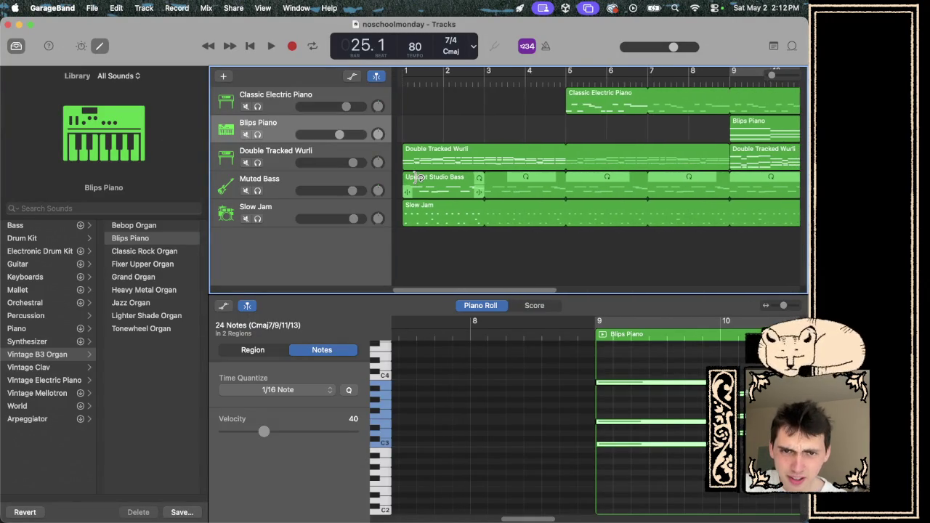
pyautogui.click(251, 46)
pyautogui.press('space')
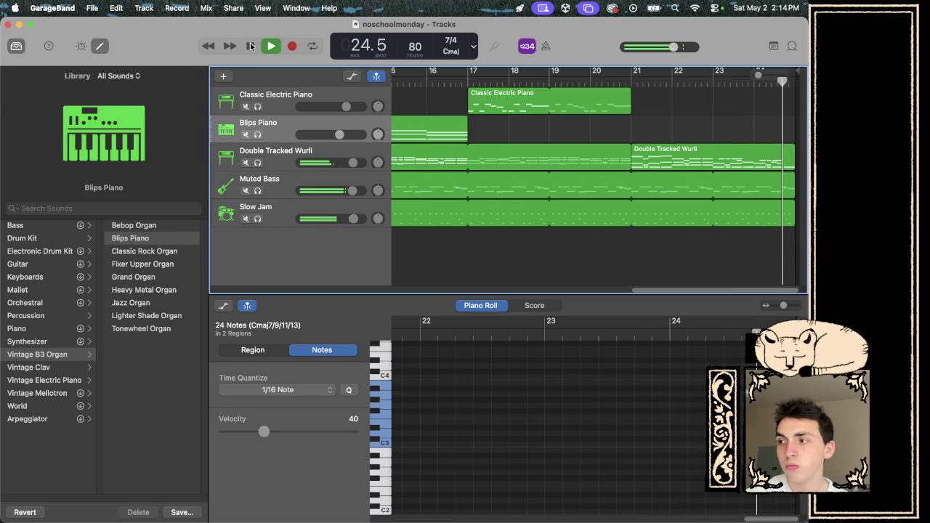
pyautogui.click(251, 45)
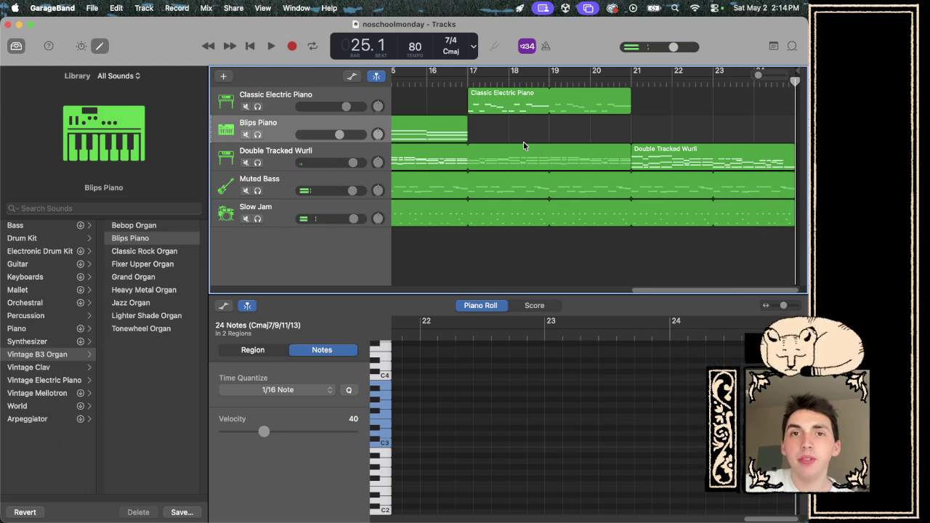
# - Export noschoolmonday to disk as an MP3 with the date suffix removed, then return to Unity
pyautogui.hscroll(-10, 523, 143)
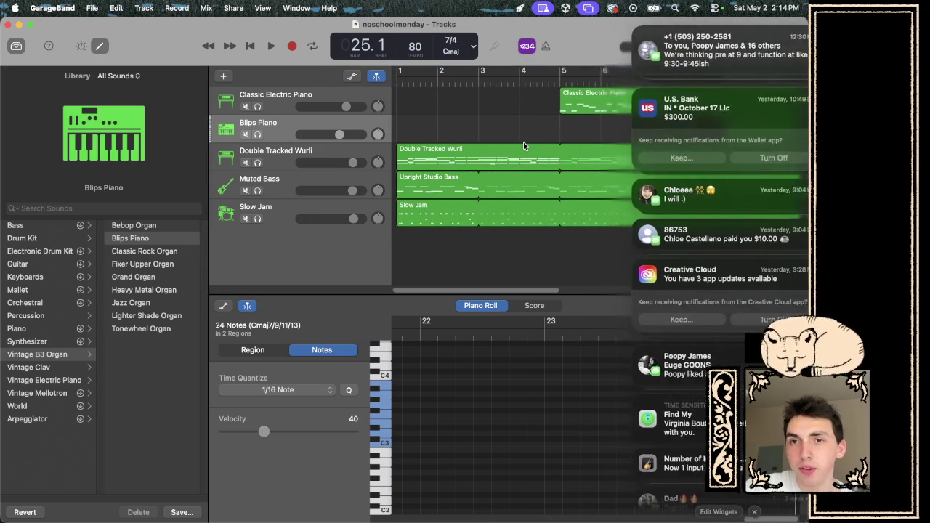
pyautogui.hscroll(10, 656, 202)
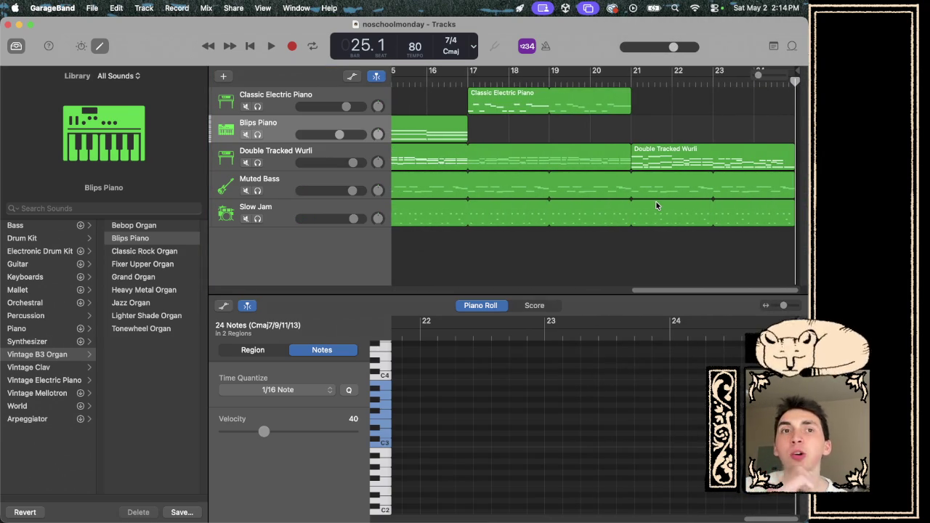
pyautogui.hscroll(-10, 504, 197)
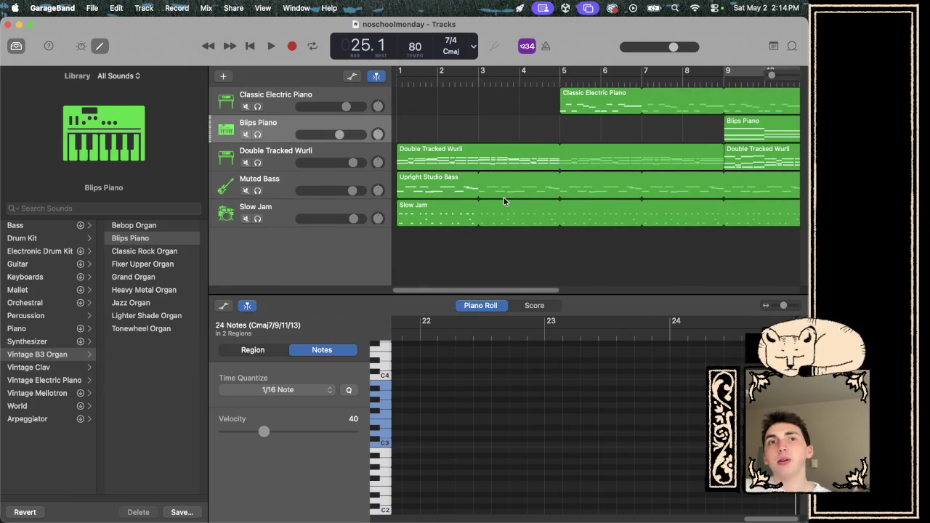
pyautogui.click(233, 8)
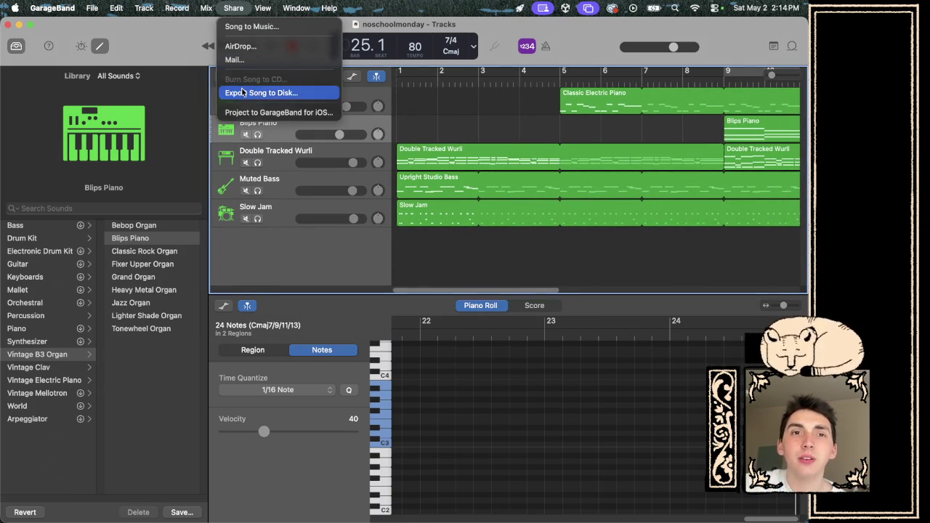
pyautogui.click(481, 238)
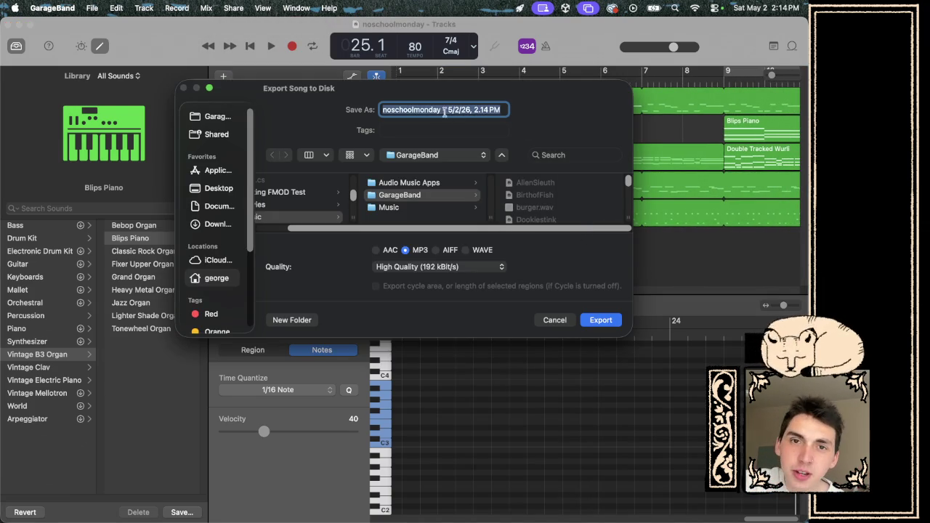
pyautogui.moveTo(439, 109); pyautogui.dragTo(591, 112)
pyautogui.press('BackSpace')
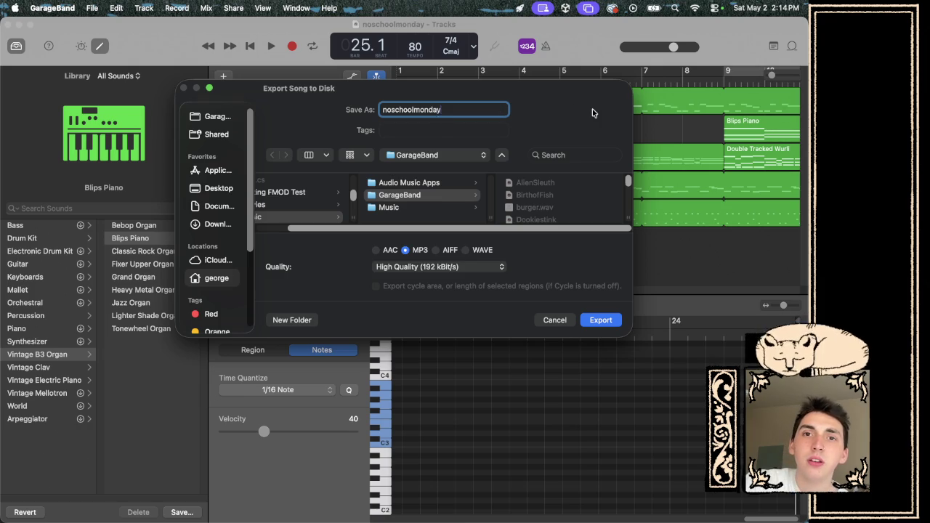
pyautogui.click(601, 321)
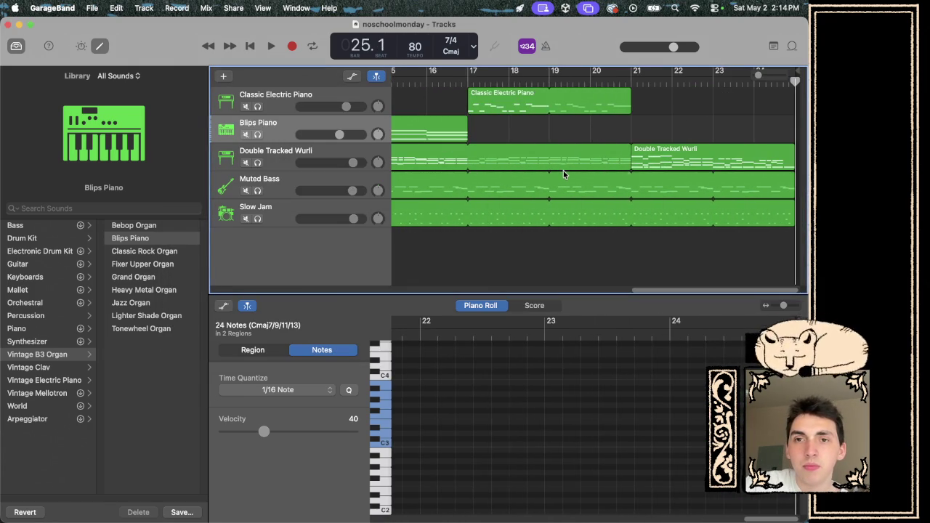
pyautogui.click(529, 503)
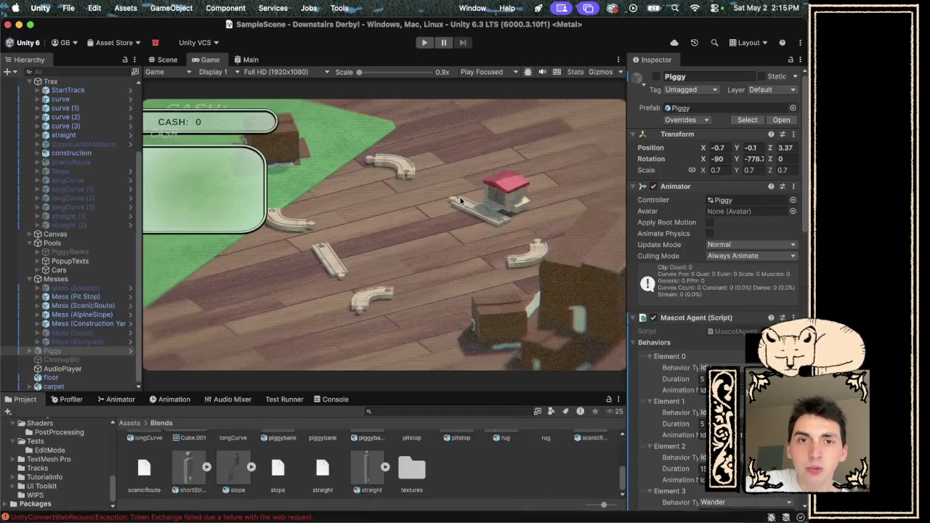
# - Enter play mode and snap the loose curve and straight track pieces into a closed loop
pyautogui.click(424, 42)
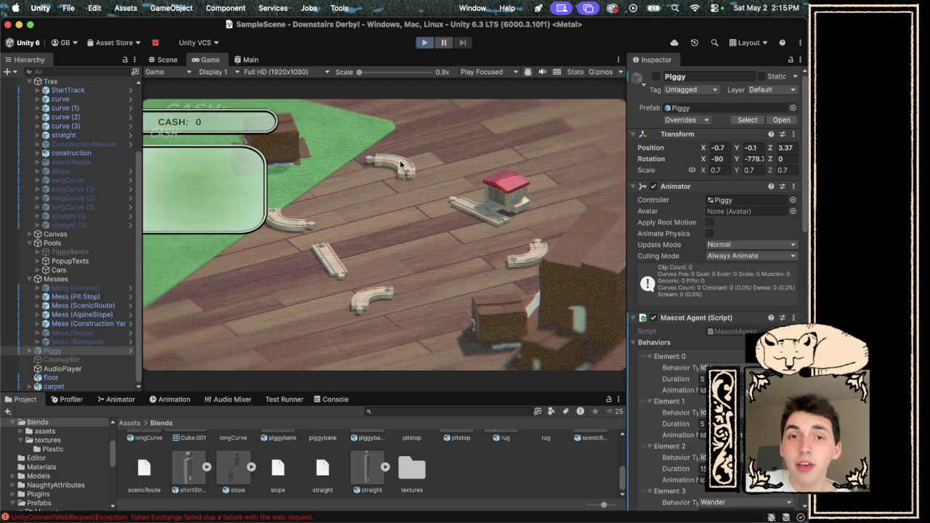
pyautogui.click(426, 42)
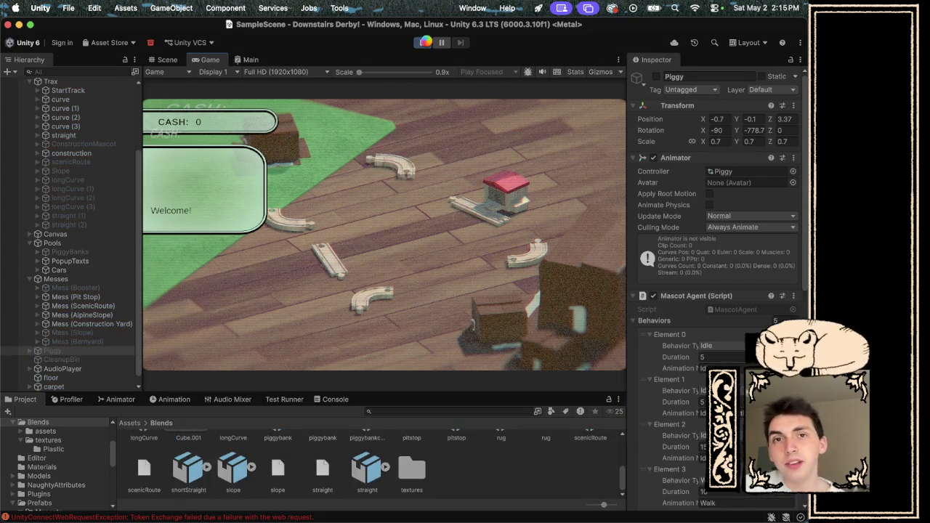
pyautogui.moveTo(399, 172); pyautogui.dragTo(440, 185)
pyautogui.moveTo(323, 210); pyautogui.dragTo(416, 224)
pyautogui.moveTo(328, 259); pyautogui.dragTo(441, 247)
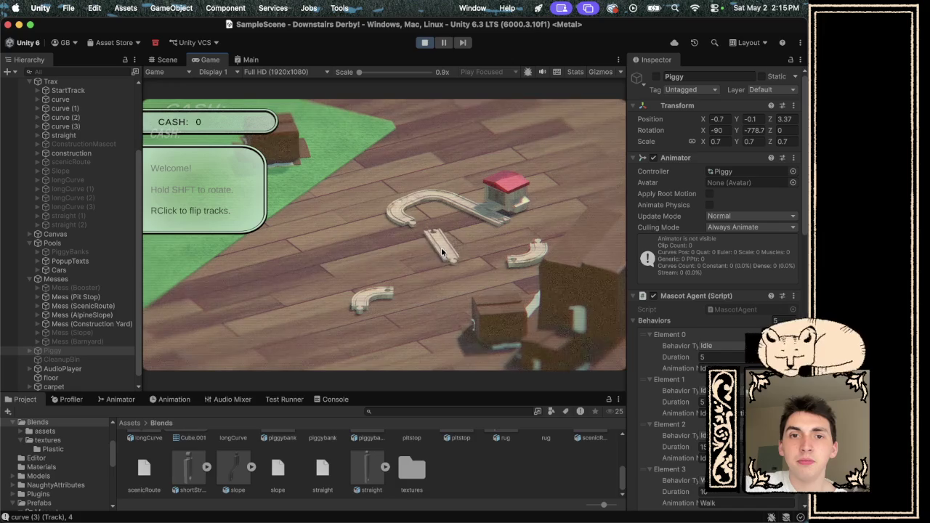
pyautogui.moveTo(394, 300); pyautogui.dragTo(459, 254)
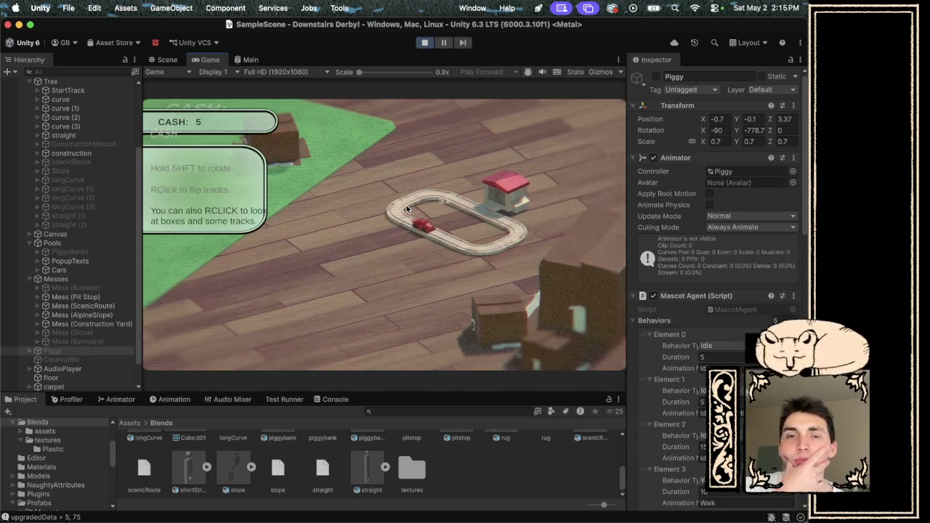
# - Pan the game camera, stop play mode, and switch to the Spotify desktop
pyautogui.moveTo(445, 157)
pyautogui.mouseDown()
pyautogui.moveTo(305, 112)
pyautogui.moveTo(522, 215)
pyautogui.moveTo(377, 155)
pyautogui.mouseUp()
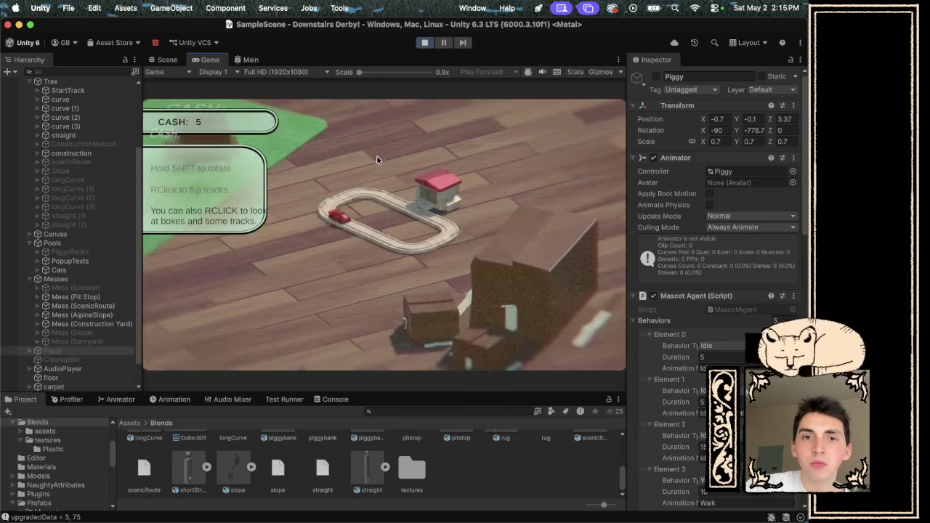
pyautogui.click(424, 42)
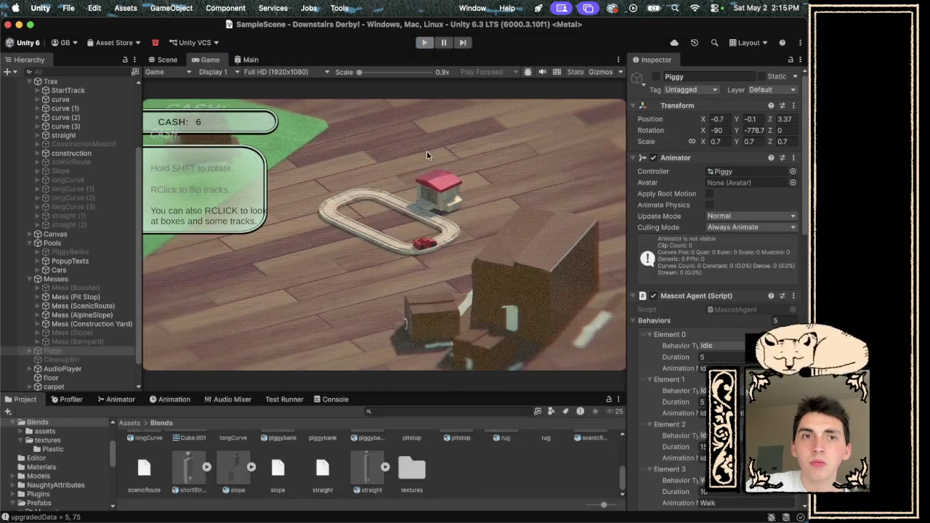
pyautogui.hotkey('ctrl', 'Right')
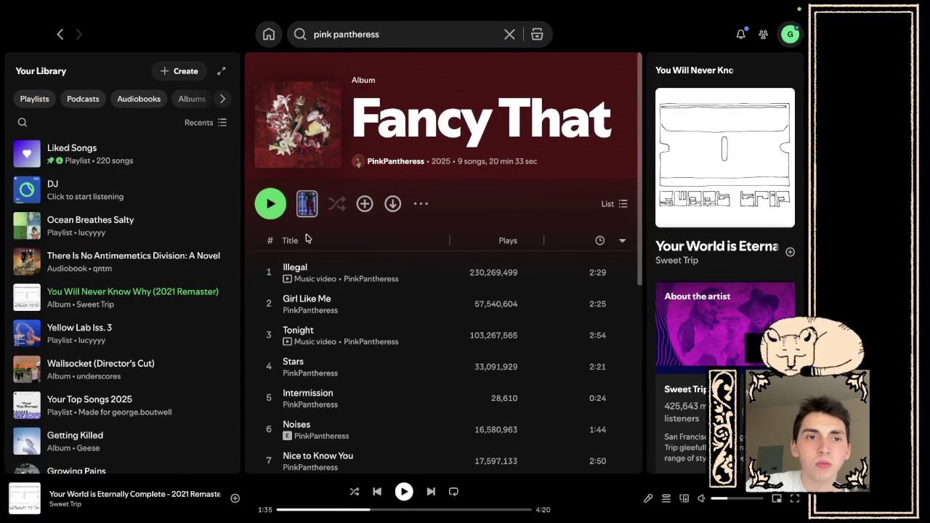
# - Try Liked Songs and Getting Killed, settle on Girl with Fish, then return to Unity
pyautogui.click(27, 154)
pyautogui.click(27, 154)
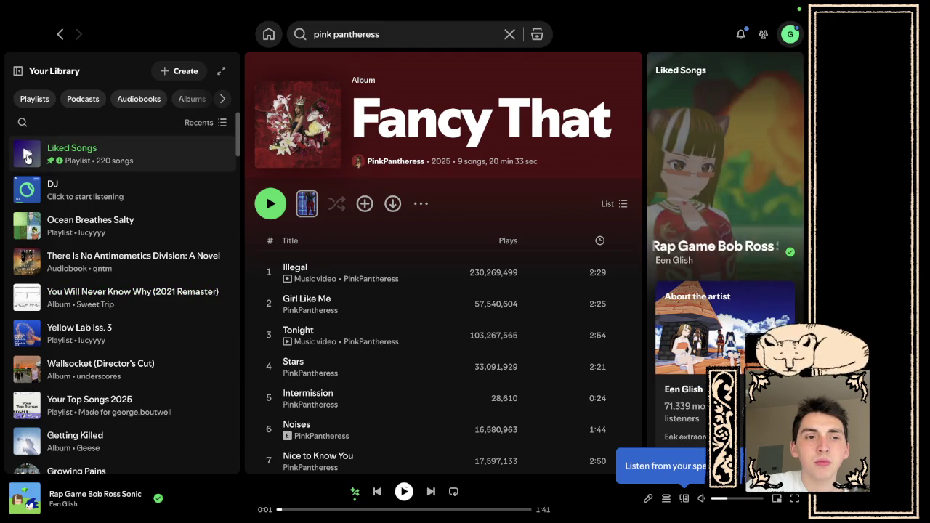
pyautogui.scroll(-1, 25, 294)
pyautogui.scroll(-3, 25, 298)
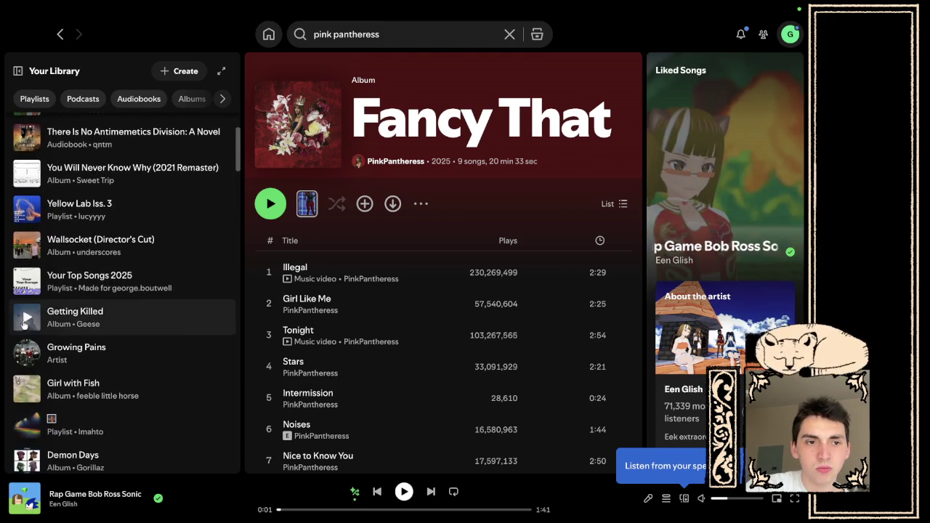
pyautogui.click(27, 317)
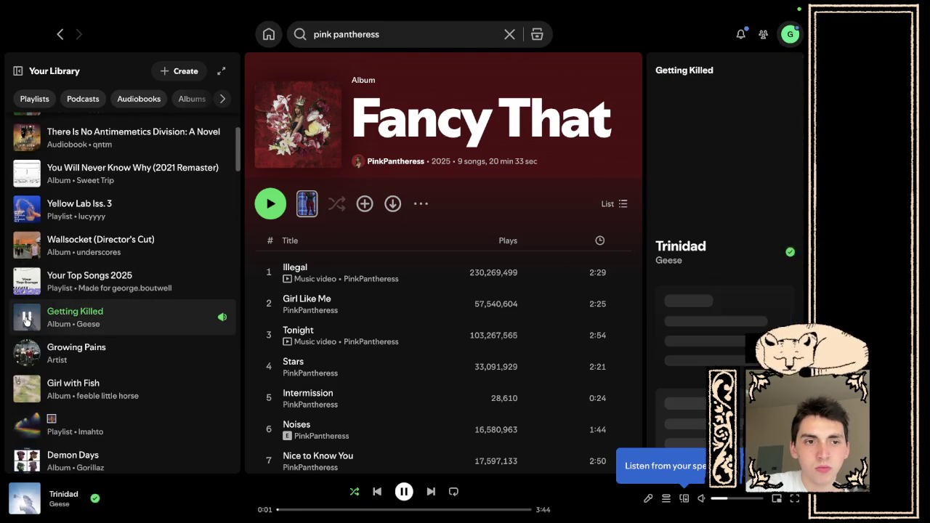
pyautogui.doubleClick(131, 390)
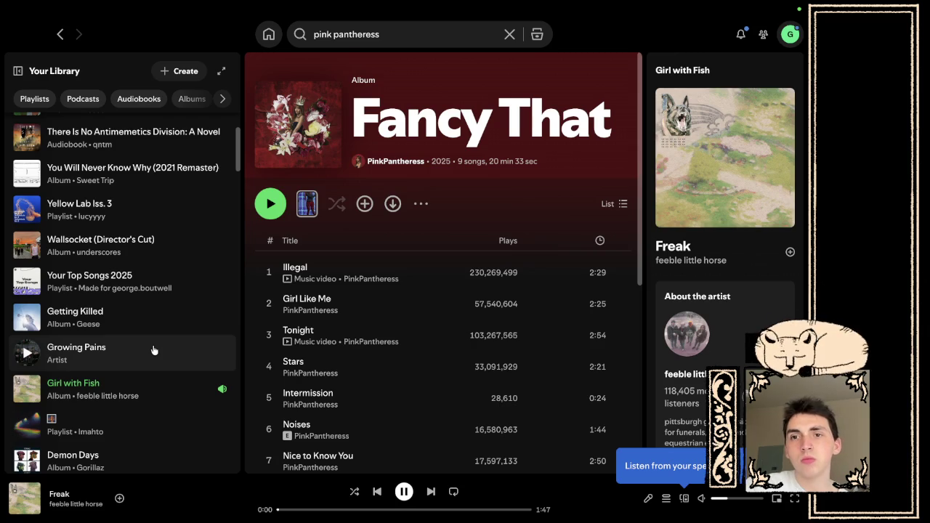
pyautogui.hotkey('ctrl', 'Left')
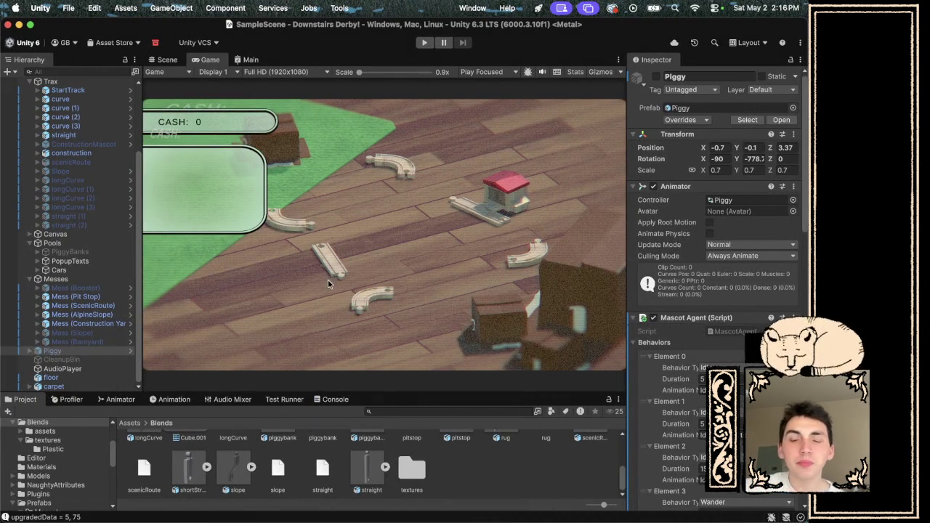
# - Run the game and drag the curve and two straight pieces into a closed loop by the pit stop
pyautogui.click(426, 42)
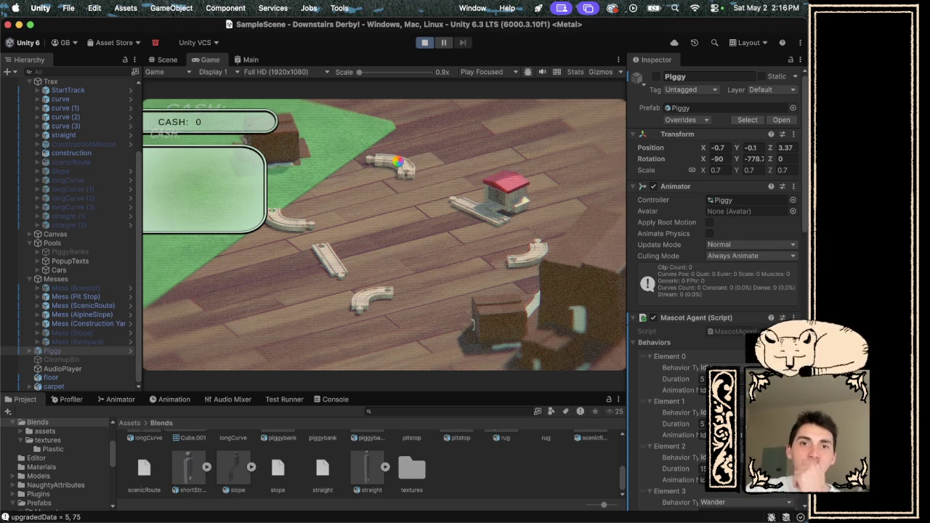
pyautogui.moveTo(411, 172); pyautogui.dragTo(422, 207)
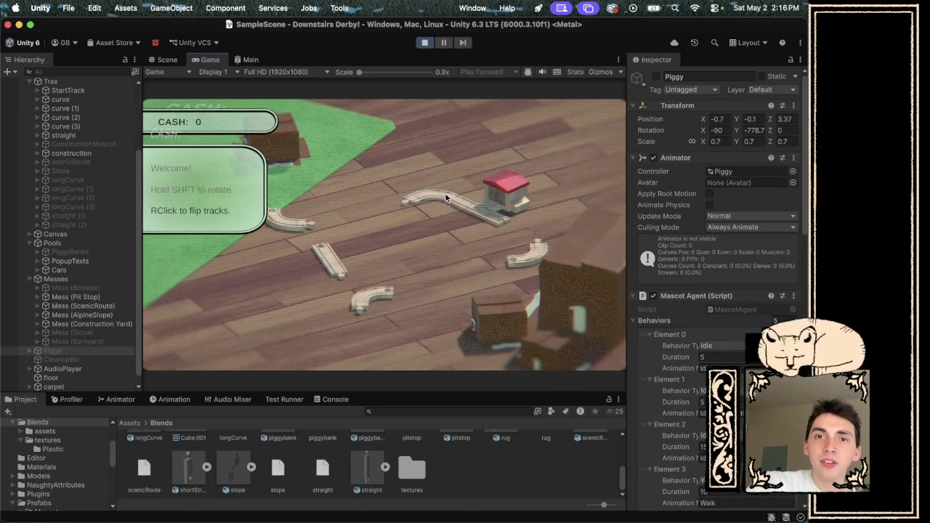
pyautogui.moveTo(328, 256); pyautogui.dragTo(426, 254)
pyautogui.moveTo(377, 295); pyautogui.dragTo(453, 250)
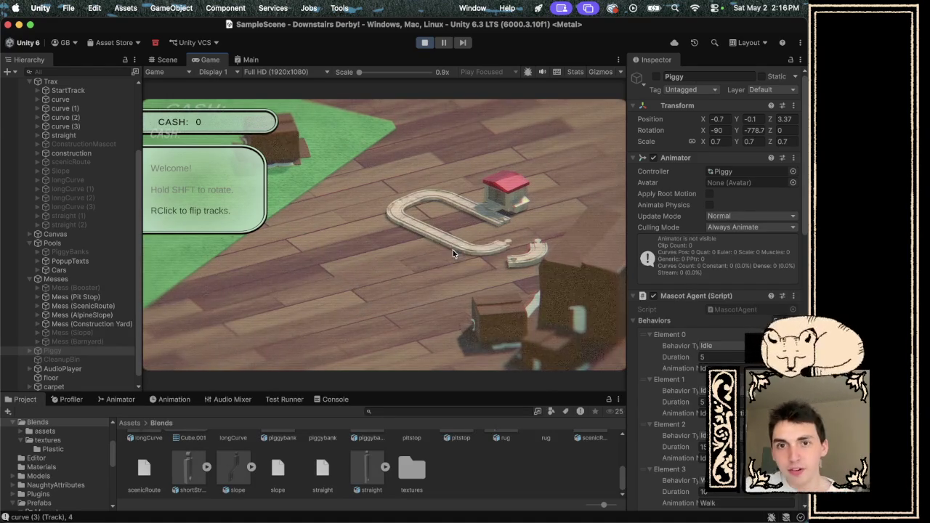
pyautogui.moveTo(515, 254); pyautogui.dragTo(516, 242)
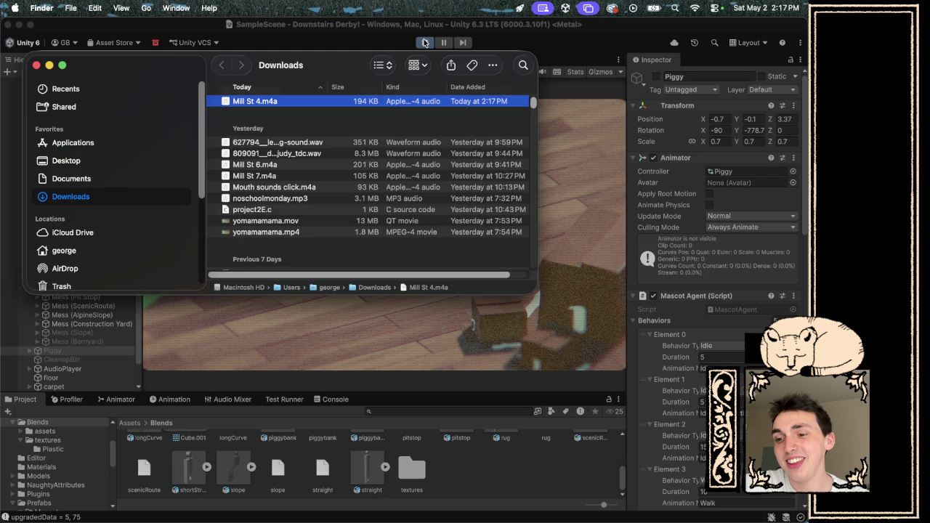
# - Jump Finder to the Applications folder with Cmd+Shift+A, then close the window to return to the game
pyautogui.moveTo(349, 517)
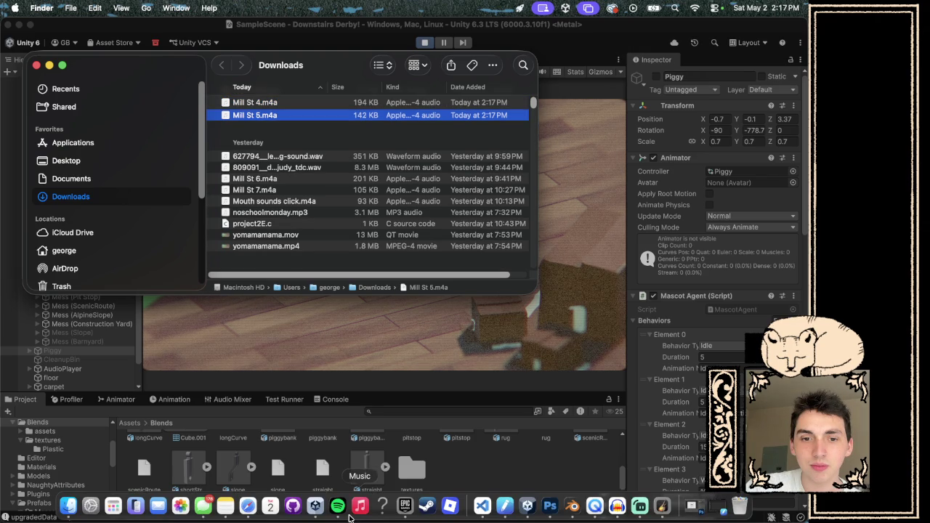
pyautogui.press('super+shift+a')
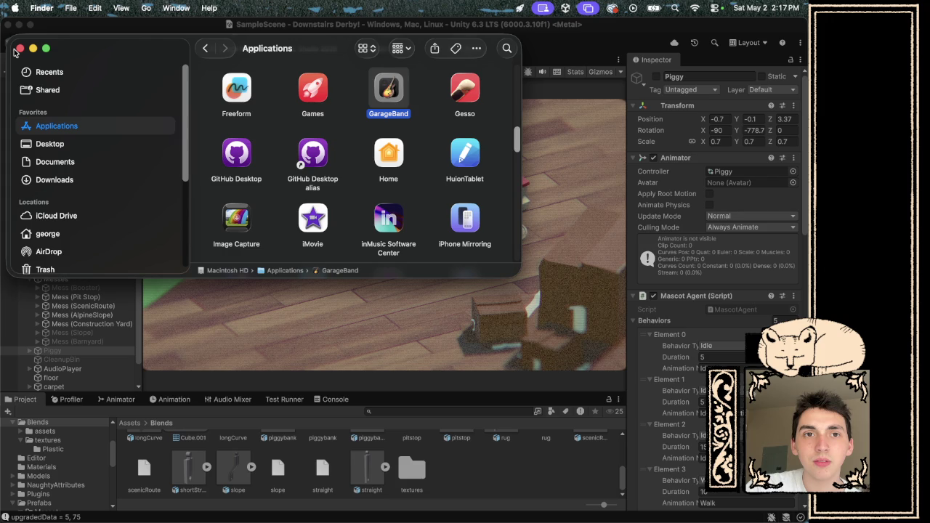
pyautogui.click(19, 48)
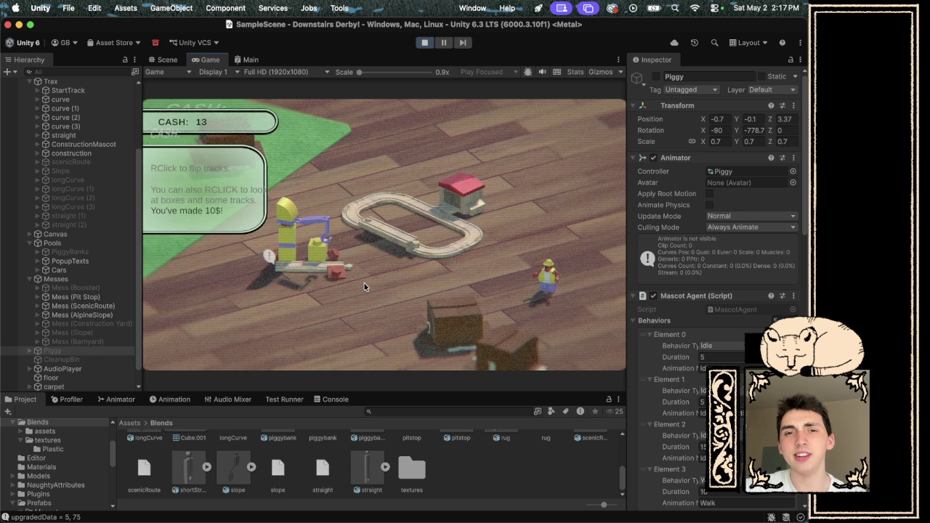
# - Buy an item from the Construction Yard shop, raising cash to 14, then switch to Audacity
pyautogui.click(364, 284)
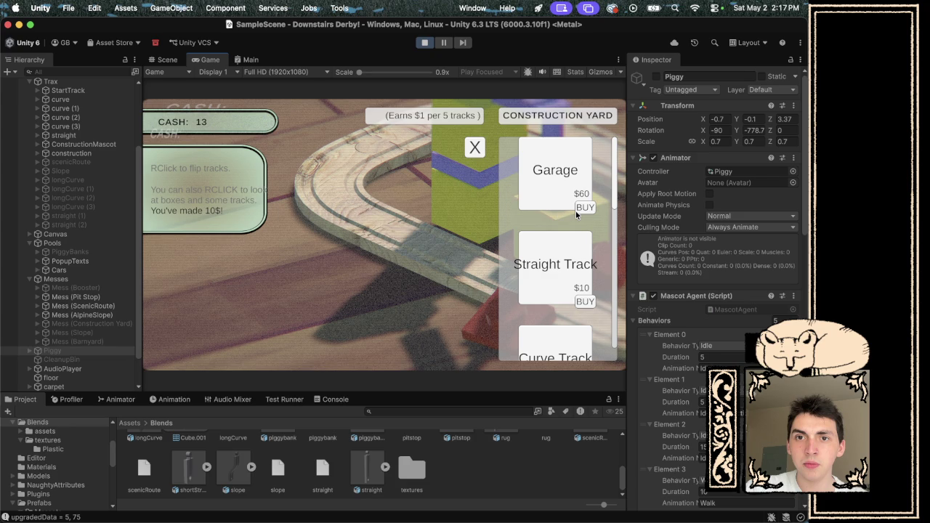
pyautogui.click(576, 211)
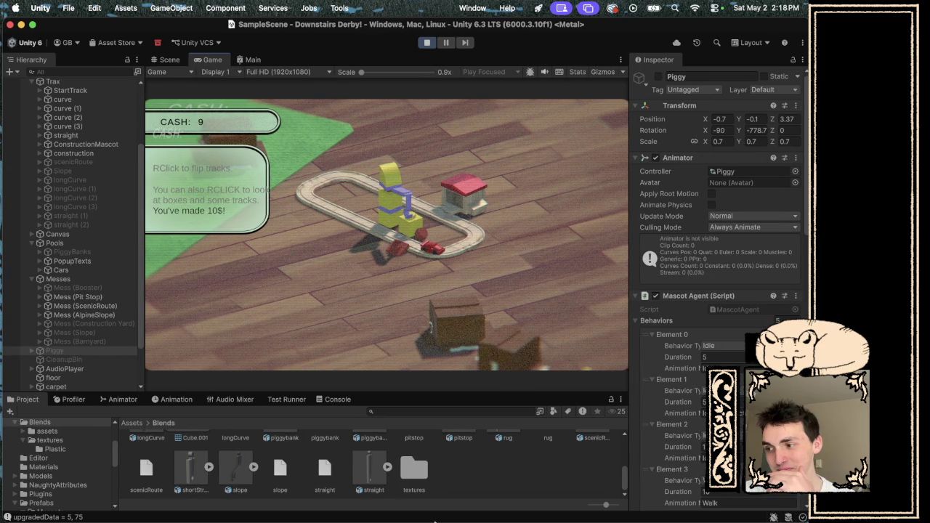
pyautogui.moveTo(608, 516)
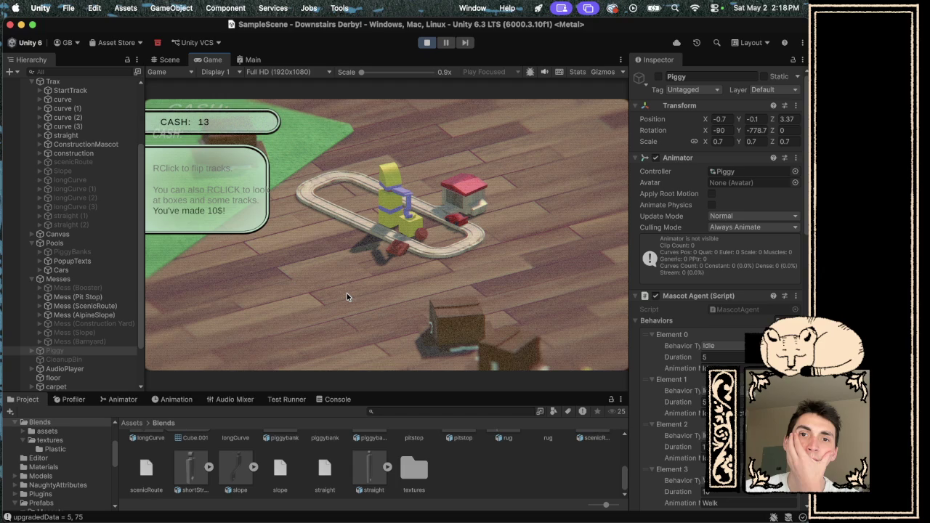
pyautogui.moveTo(629, 513)
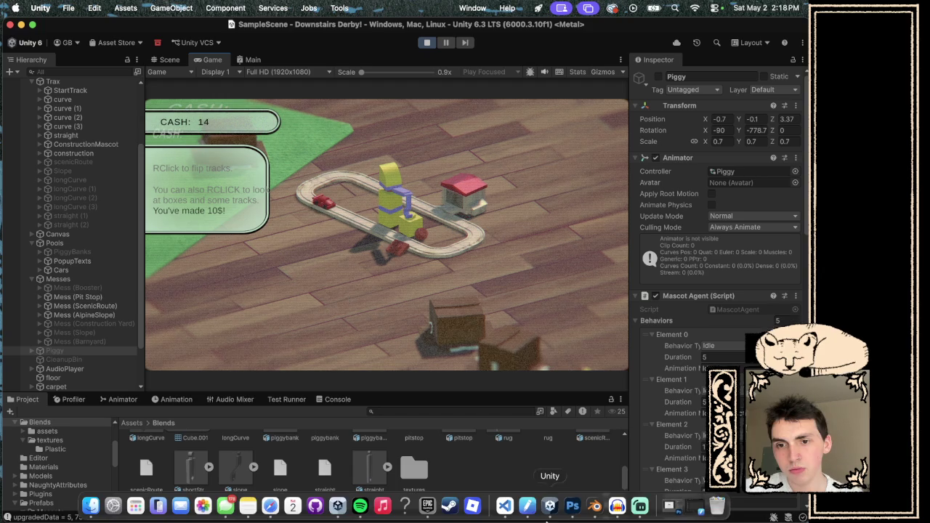
pyautogui.click(629, 513)
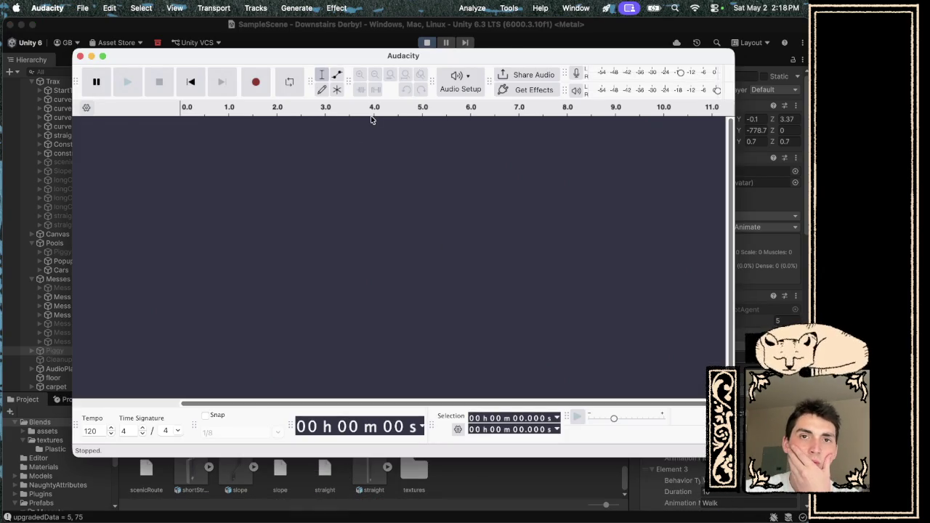
# - Rearrange the Audacity window, glancing at the Unity game and Spotify before returning
pyautogui.moveTo(420, 56); pyautogui.dragTo(418, 140)
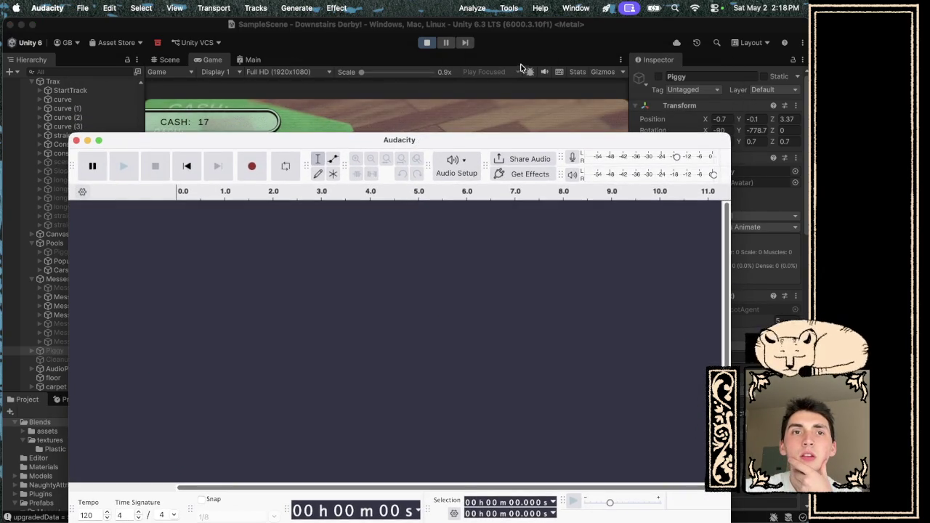
pyautogui.click(522, 69)
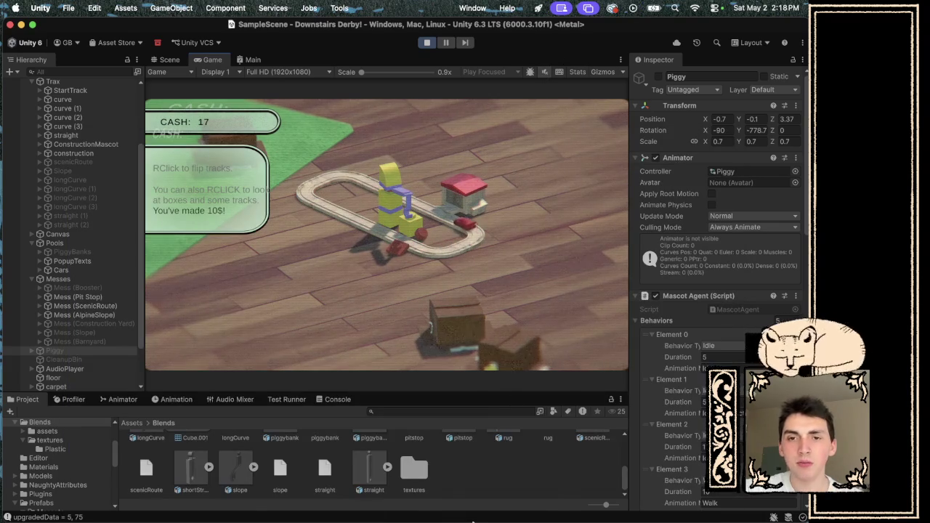
pyautogui.click(359, 507)
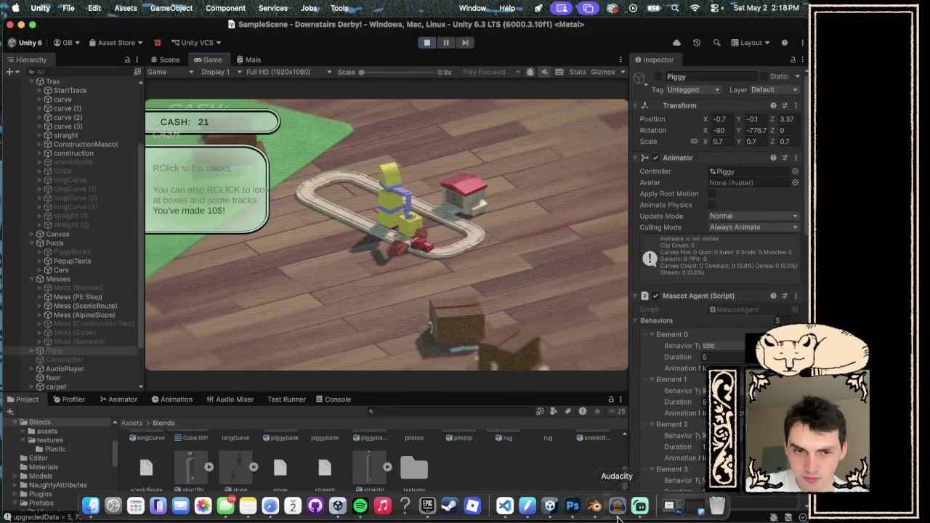
pyautogui.click(616, 498)
pyautogui.moveTo(321, 135); pyautogui.dragTo(320, 77)
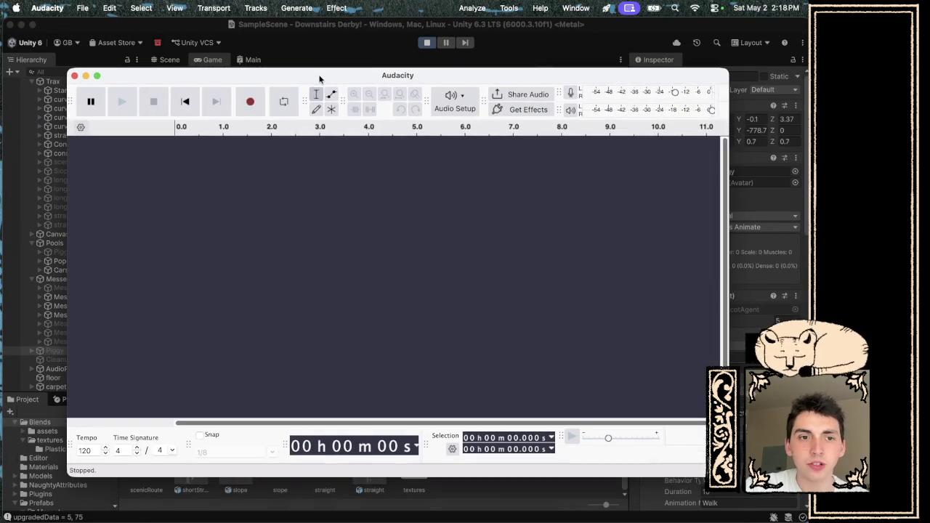
# - Drag Mill St 5.m4a from Downloads into Audacity as a new track
pyautogui.click(91, 514)
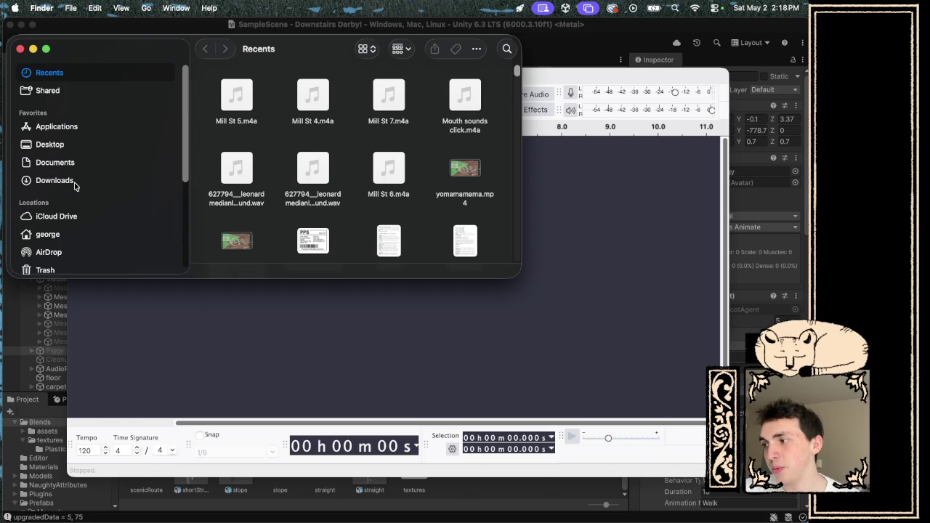
pyautogui.click(75, 182)
pyautogui.click(255, 97)
pyautogui.moveTo(242, 320); pyautogui.dragTo(209, 285)
pyautogui.moveTo(108, 44)
pyautogui.mouseDown()
pyautogui.moveTo(109, 235)
pyautogui.moveTo(127, 427)
pyautogui.mouseUp()
pyautogui.click(185, 103)
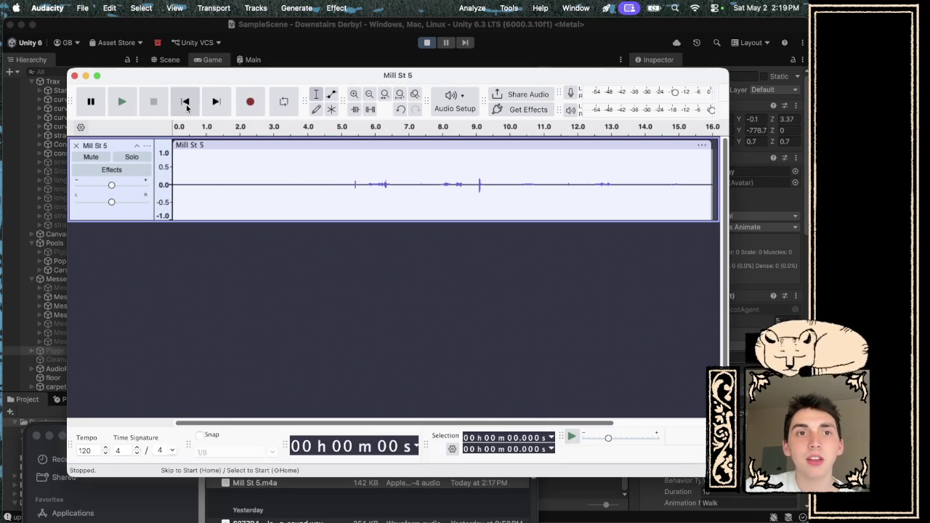
# - Play the Mill St 5 recording twice with volume raised, then select the sound around 5.7–6.5 s
pyautogui.press('space')
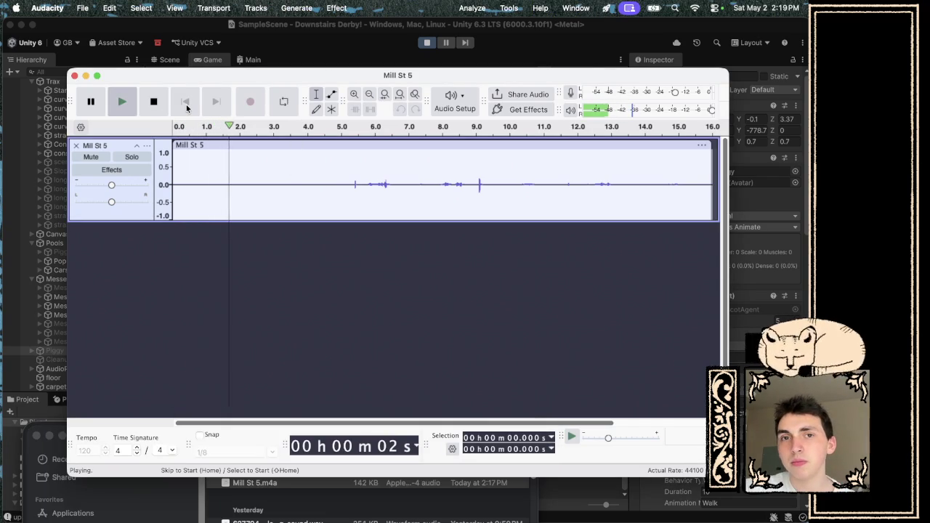
pyautogui.press('XF86AudioRaiseVolume')
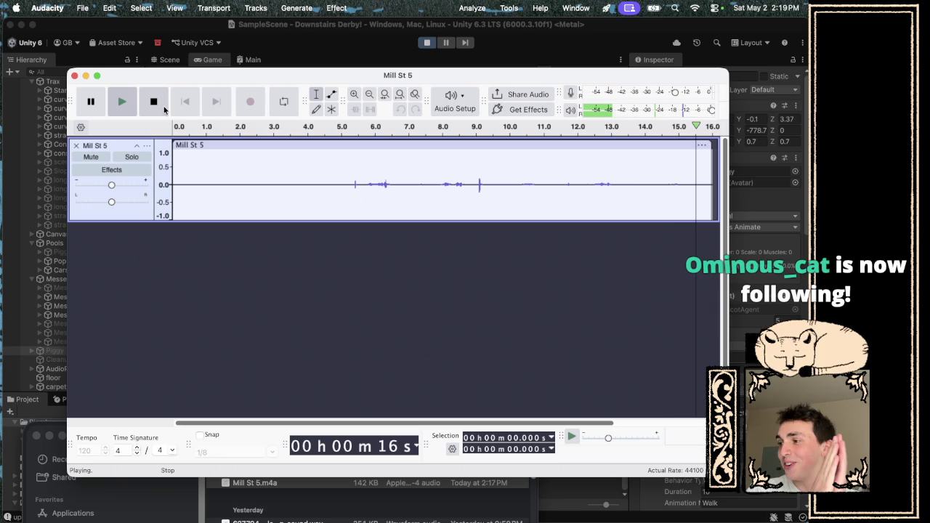
pyautogui.click(162, 108)
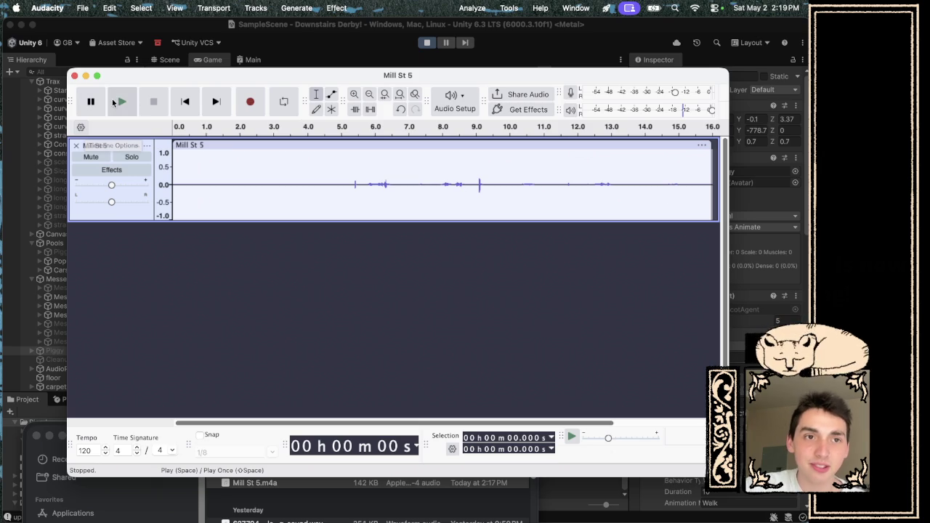
pyautogui.click(121, 103)
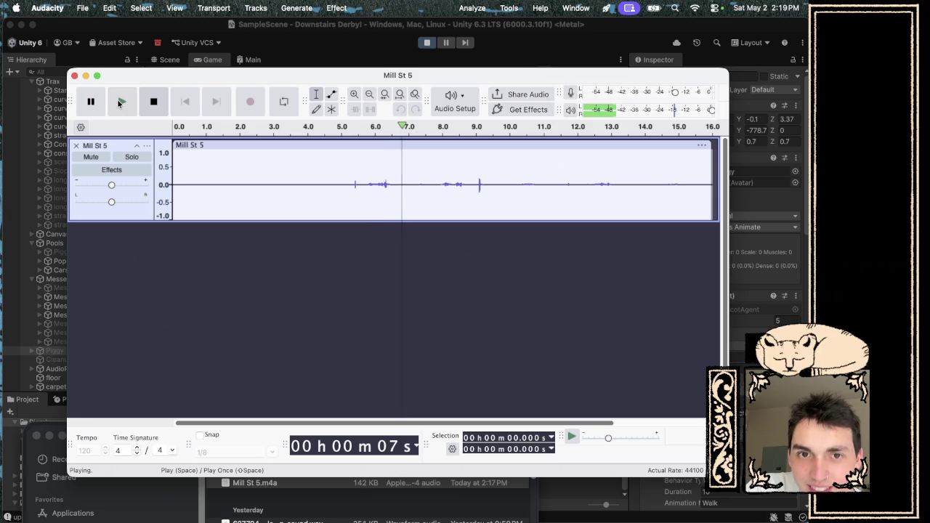
pyautogui.press('space')
pyautogui.press('space')
pyautogui.press('space')
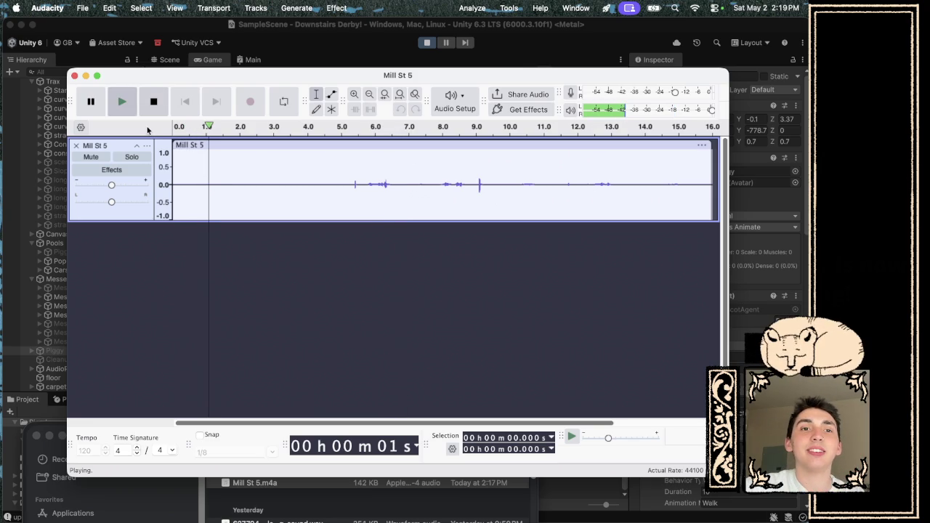
pyautogui.moveTo(364, 151); pyautogui.dragTo(393, 156)
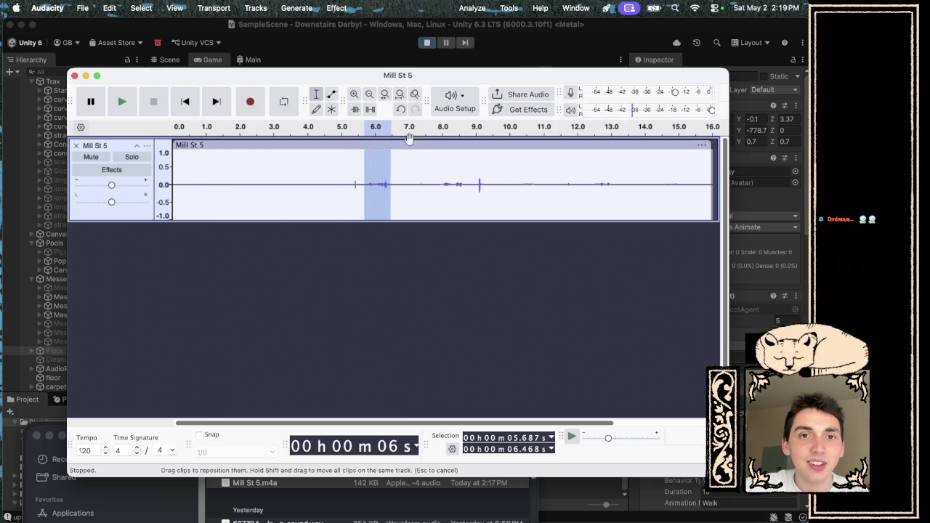
# - Trim both ends of the Mill St 5 clip to about 0.8 s and loop the first second
pyautogui.moveTo(175, 144)
pyautogui.mouseDown()
pyautogui.moveTo(365, 144)
pyautogui.moveTo(221, 149)
pyautogui.mouseUp()
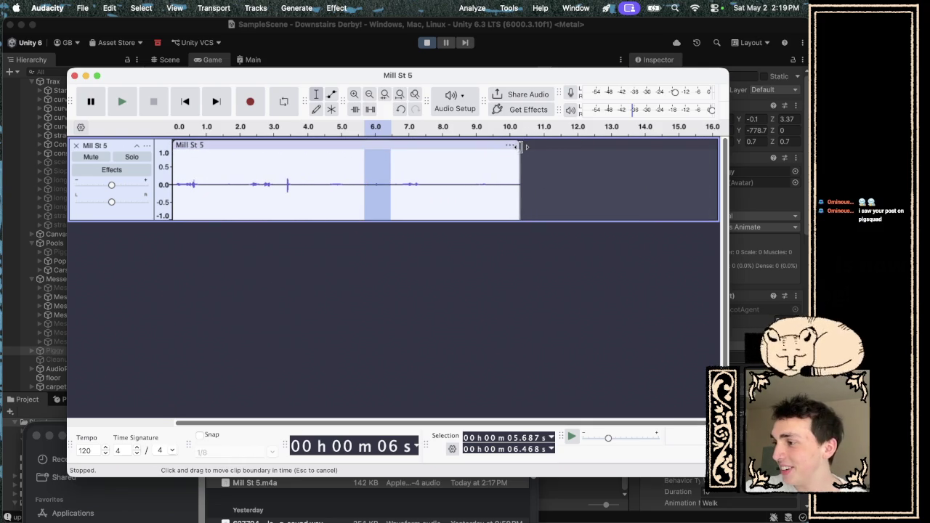
pyautogui.moveTo(513, 147)
pyautogui.mouseDown()
pyautogui.moveTo(247, 156)
pyautogui.moveTo(175, 189)
pyautogui.moveTo(204, 188)
pyautogui.mouseUp()
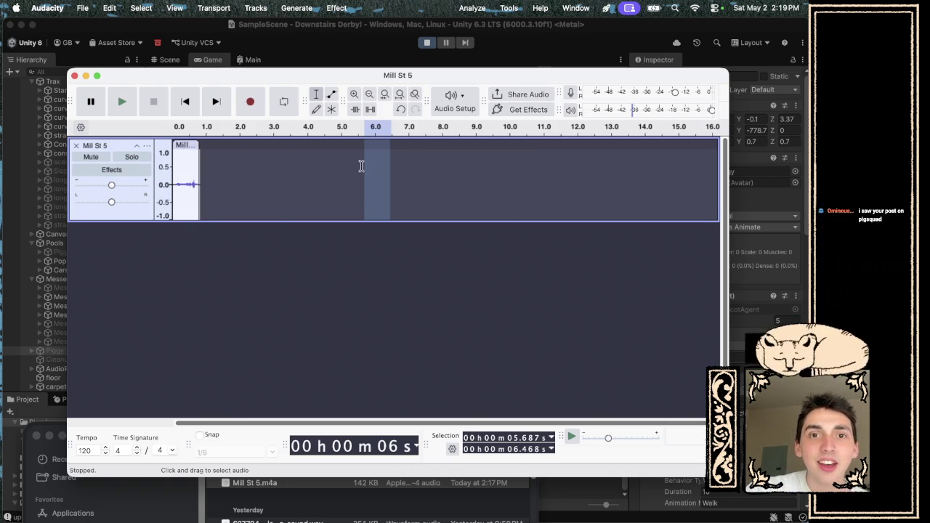
pyautogui.moveTo(176, 129); pyautogui.dragTo(206, 129)
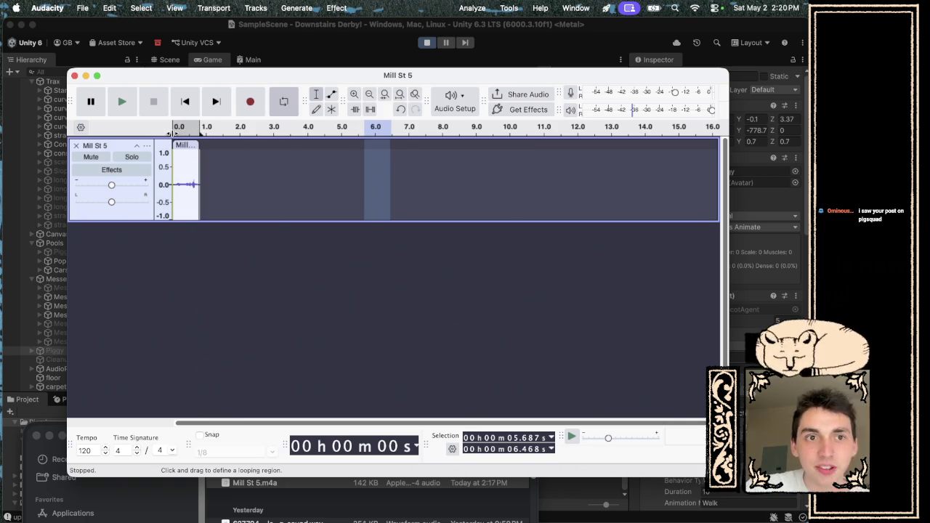
# - Loop-play the trimmed clip from the start, stop it, and select the whole clip
pyautogui.click(122, 102)
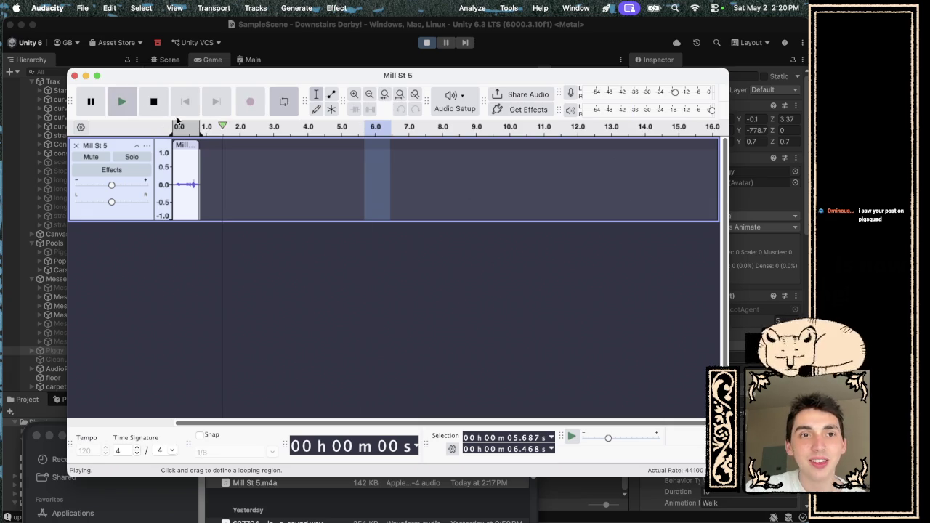
pyautogui.click(183, 100)
pyautogui.click(121, 102)
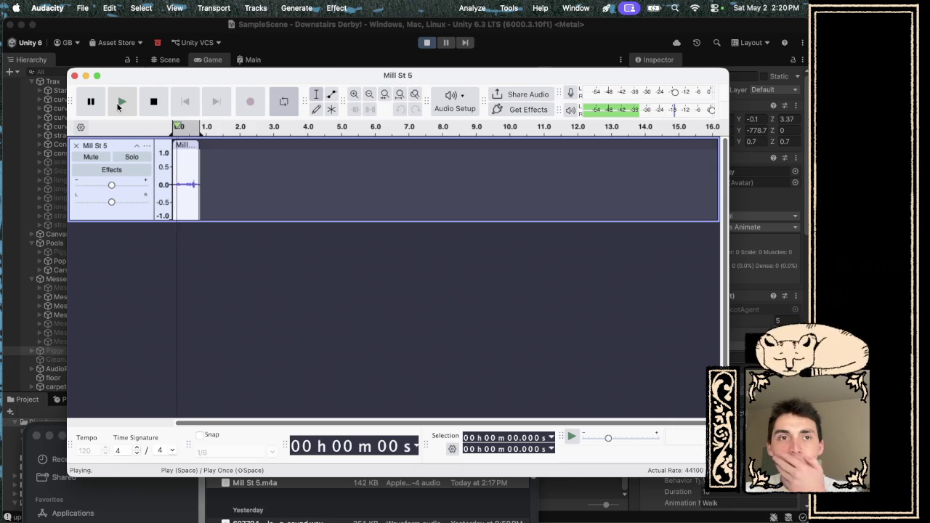
pyautogui.click(148, 106)
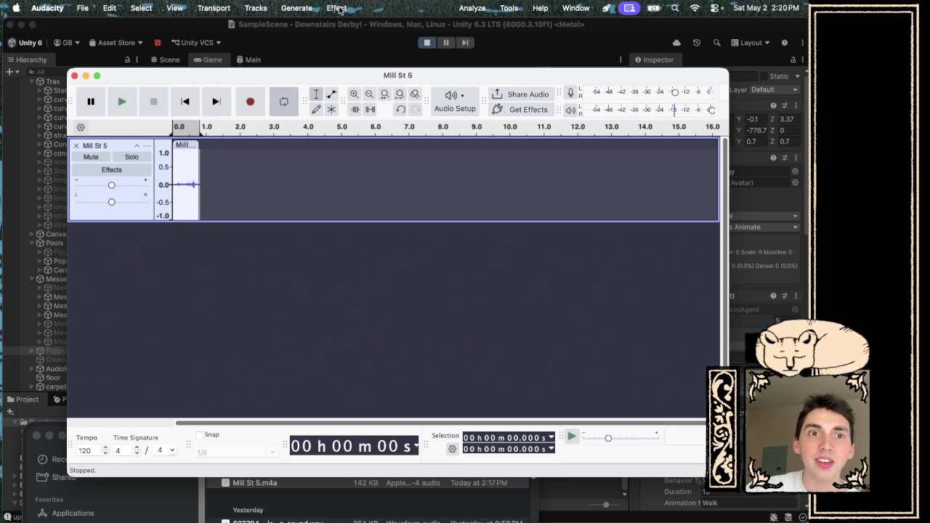
pyautogui.press('super+a')
pyautogui.moveTo(338, 74)
pyautogui.mouseDown()
pyautogui.moveTo(545, 274)
pyautogui.moveTo(577, 278)
pyautogui.mouseUp()
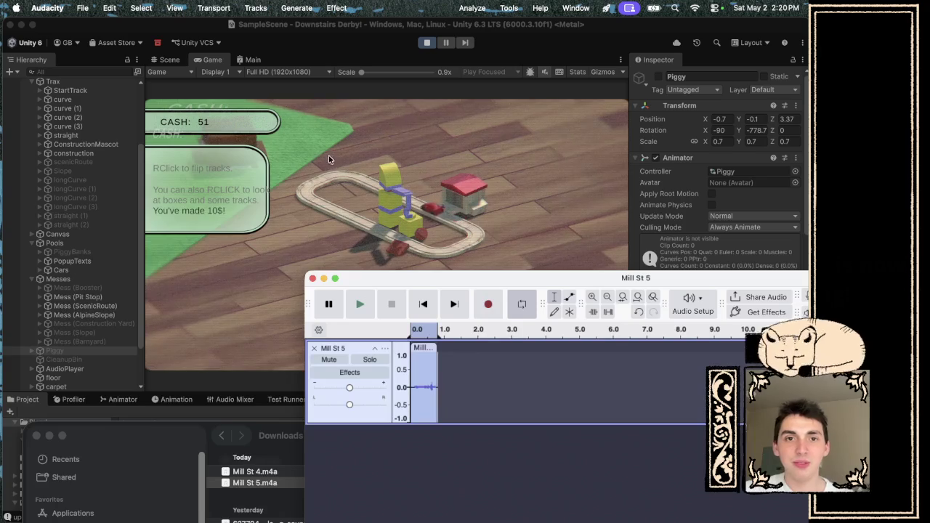
# - Maximize Audacity and apply Effect > Fading > Fade Out to the trimmed clip
pyautogui.doubleClick(632, 283)
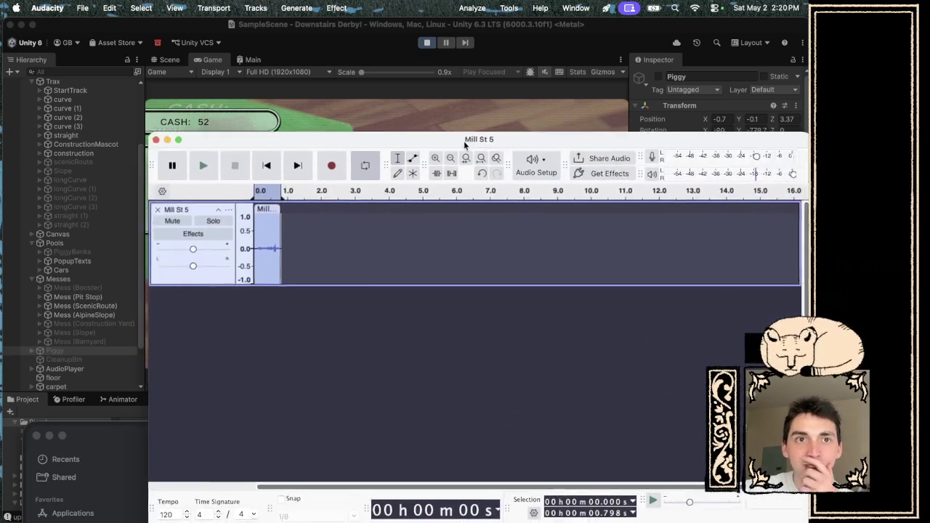
pyautogui.click(336, 9)
pyautogui.moveTo(361, 161)
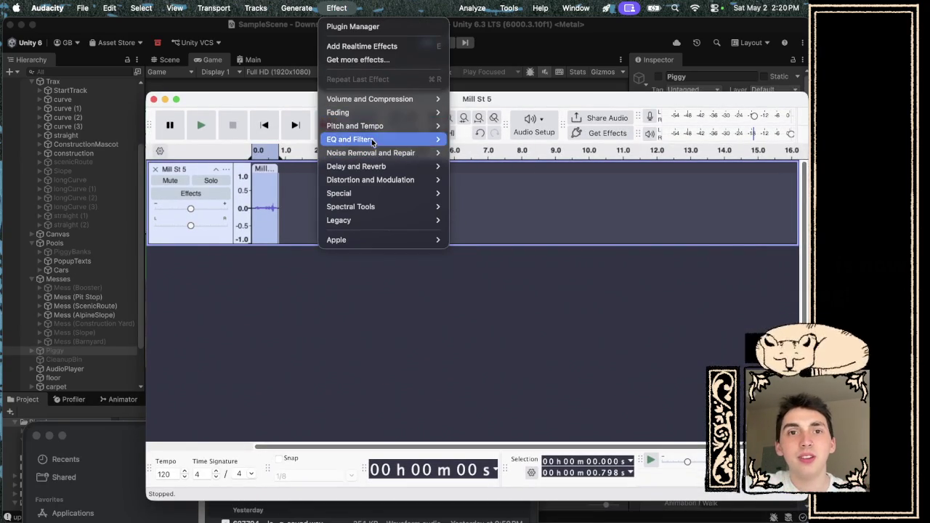
pyautogui.moveTo(381, 113)
pyautogui.click(474, 166)
# - Listen to the faded clip, then return to the Finder Downloads window
pyautogui.press('space')
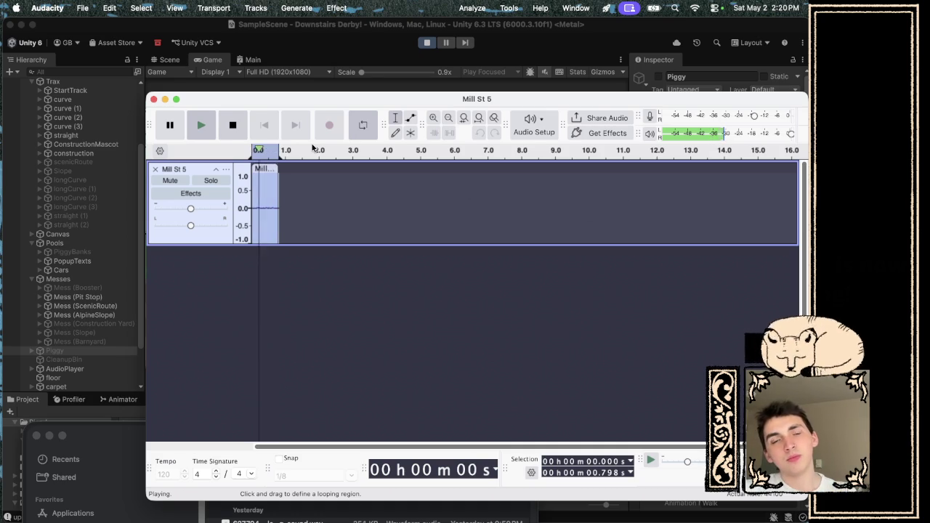
pyautogui.press('space')
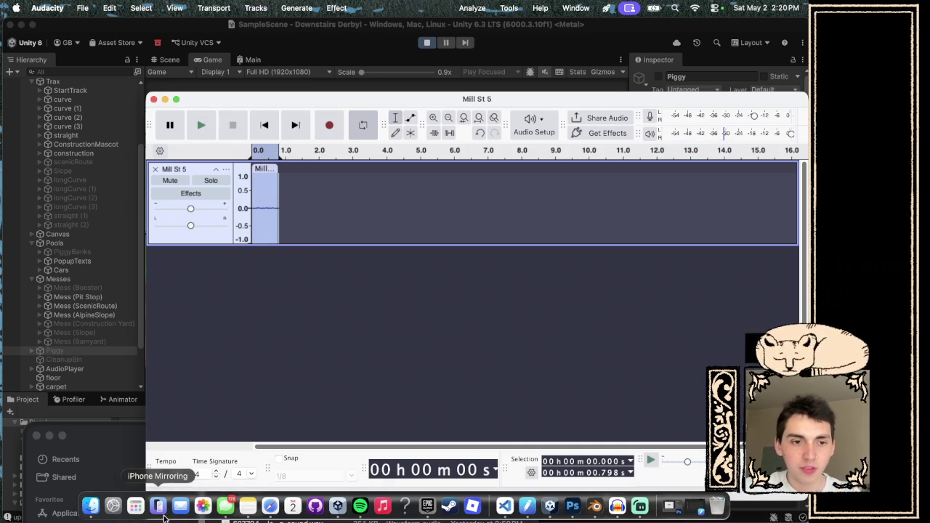
pyautogui.click(90, 514)
# - Add Mill St 5.m4a from Downloads to Audacity again as a second track
pyautogui.moveTo(134, 437); pyautogui.dragTo(135, 222)
pyautogui.click(276, 263)
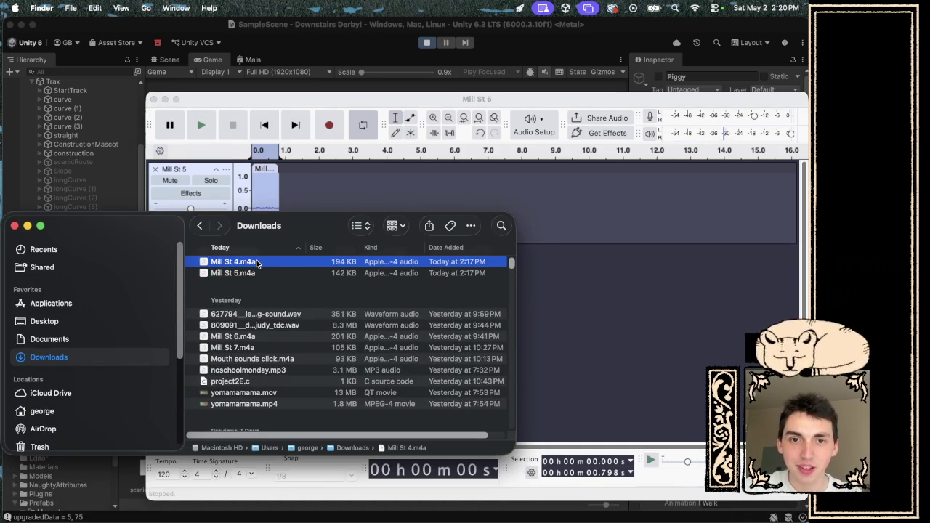
pyautogui.click(244, 273)
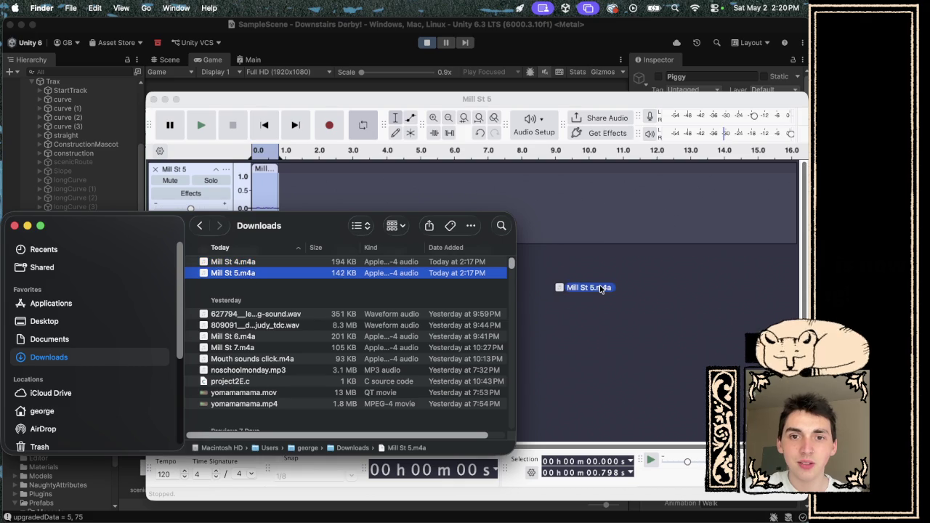
pyautogui.moveTo(601, 289); pyautogui.dragTo(600, 291)
pyautogui.moveTo(334, 220)
pyautogui.mouseDown()
pyautogui.moveTo(337, 421)
pyautogui.moveTo(333, 380)
pyautogui.mouseUp()
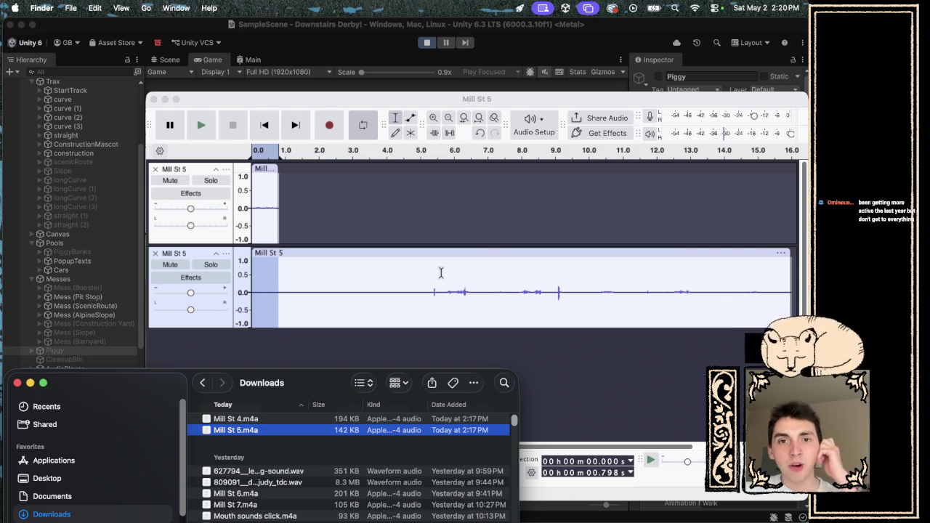
# - Preview about 5.1–10 s of the new track, then delete that clip
pyautogui.moveTo(423, 282); pyautogui.dragTo(588, 276)
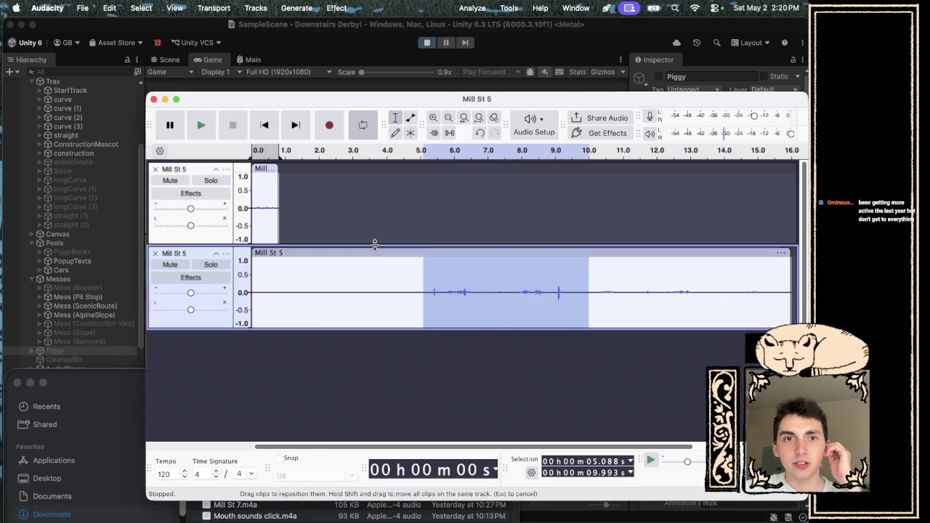
pyautogui.click(202, 130)
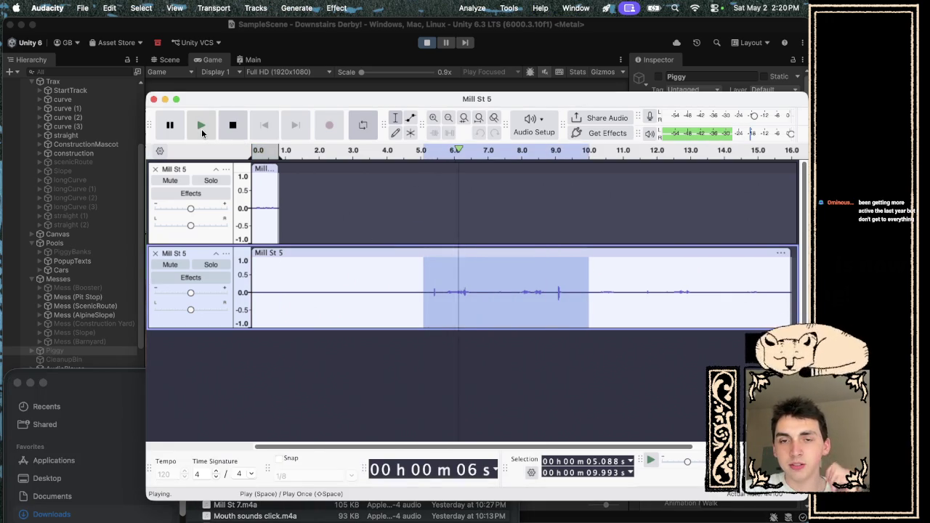
pyautogui.click(202, 129)
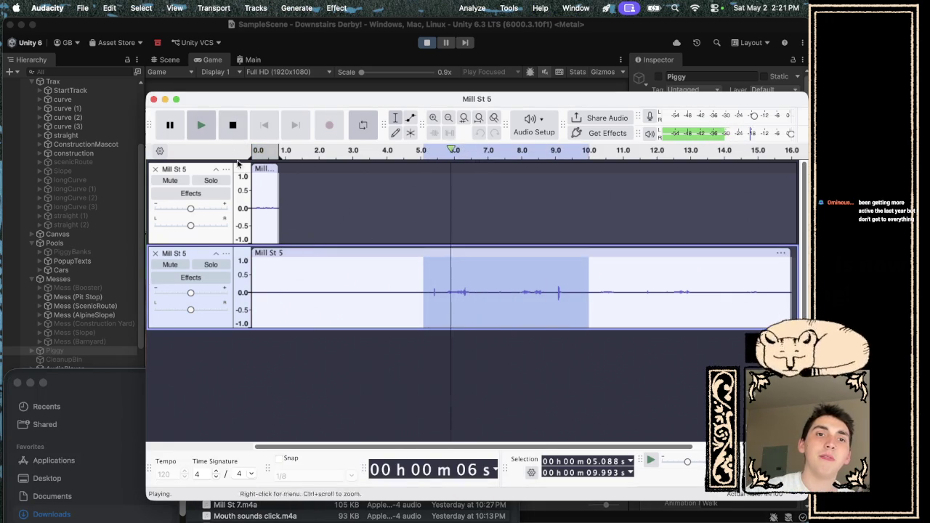
pyautogui.click(233, 125)
pyautogui.click(296, 250)
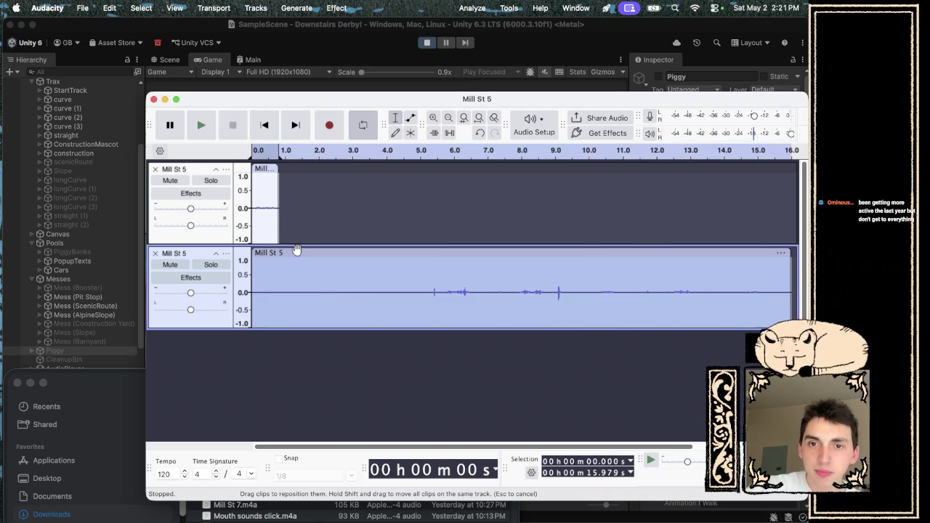
pyautogui.press('Delete')
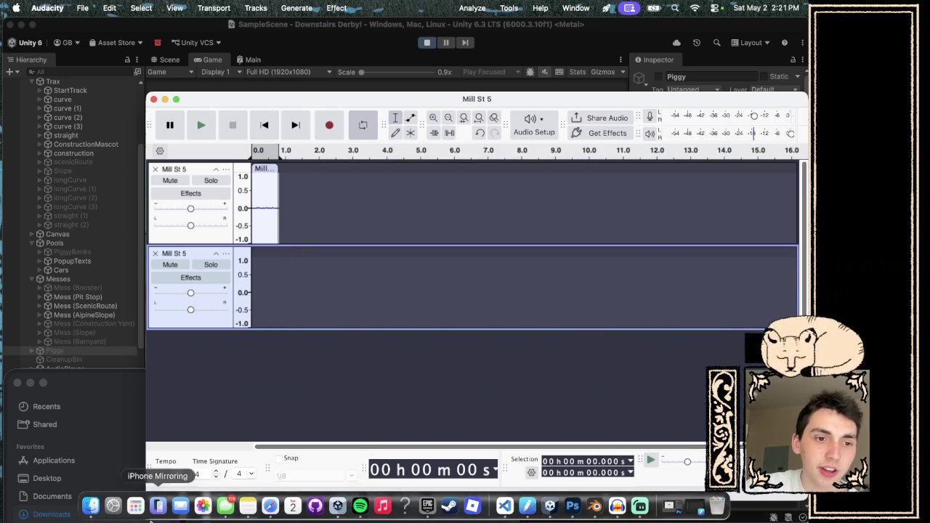
pyautogui.click(91, 513)
# - Add Mill St 4.m4a as a new track, remove the empty Mill St 5 track, and play from about 2 s
pyautogui.moveTo(308, 383); pyautogui.dragTo(315, 328)
pyautogui.click(250, 365)
pyautogui.moveTo(273, 298)
pyautogui.mouseDown()
pyautogui.moveTo(293, 314)
pyautogui.moveTo(323, 420)
pyautogui.mouseUp()
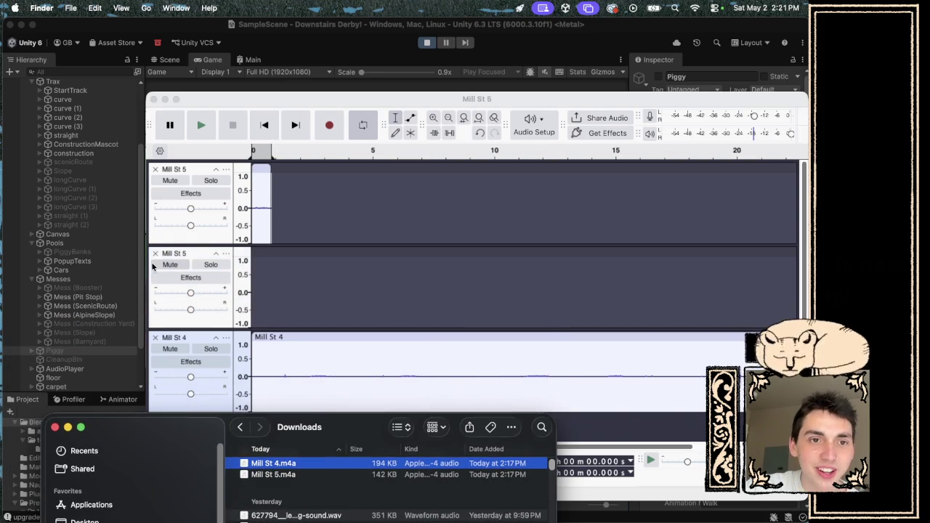
pyautogui.click(155, 253)
pyautogui.click(155, 252)
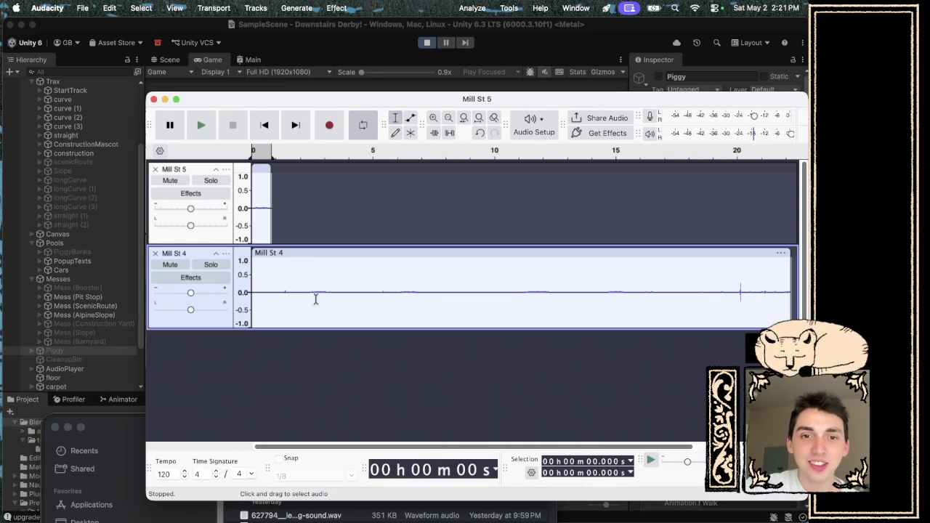
pyautogui.click(310, 157)
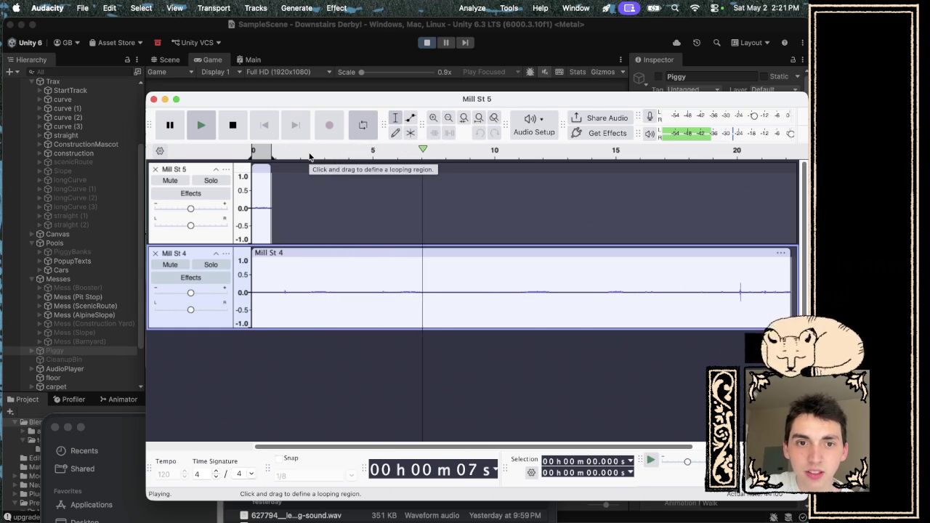
pyautogui.press('space')
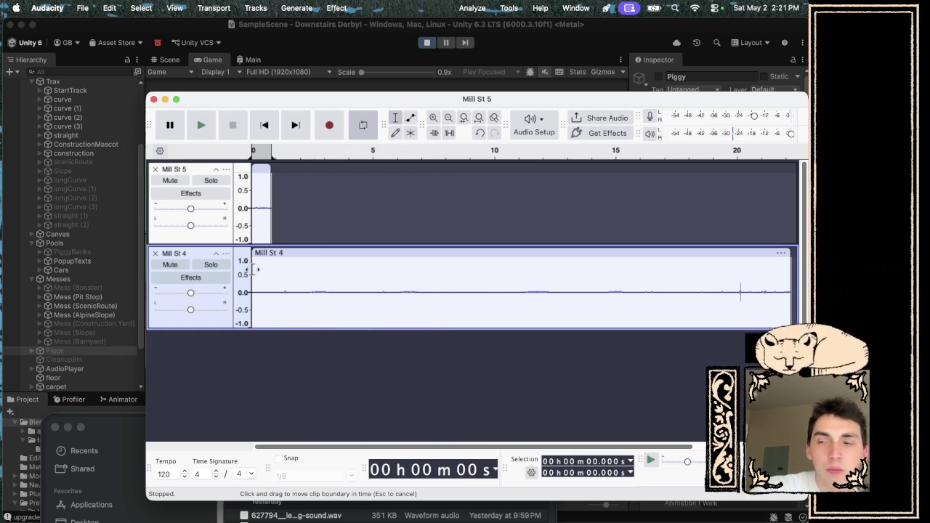
# - Trim the Mill St 4 clip from both ends to a sliver near 2.5 s and audition it
pyautogui.moveTo(255, 269); pyautogui.dragTo(315, 264)
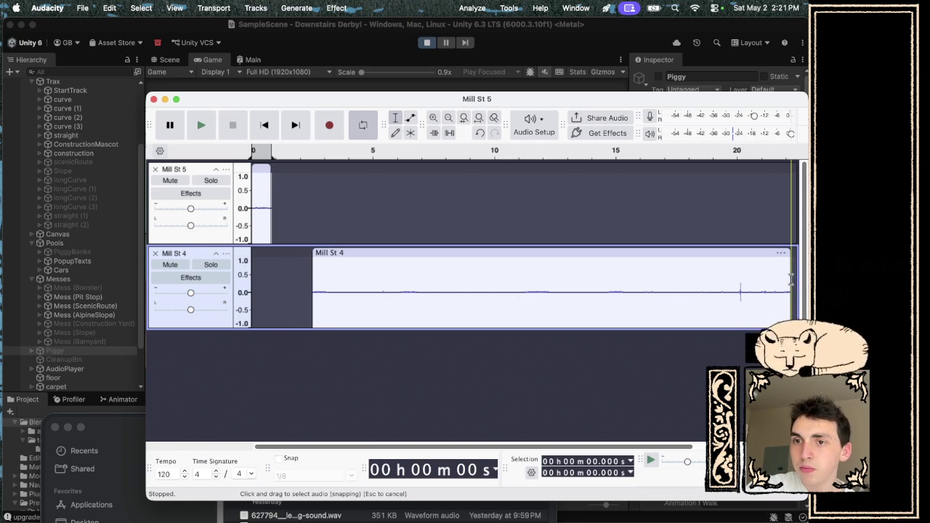
pyautogui.moveTo(794, 252)
pyautogui.mouseDown()
pyautogui.moveTo(742, 265)
pyautogui.moveTo(328, 272)
pyautogui.mouseUp()
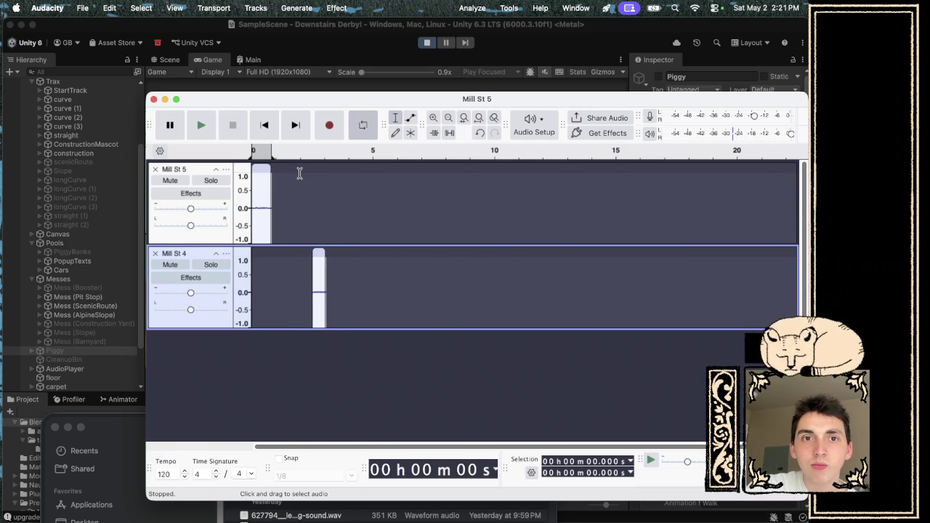
pyautogui.click(313, 151)
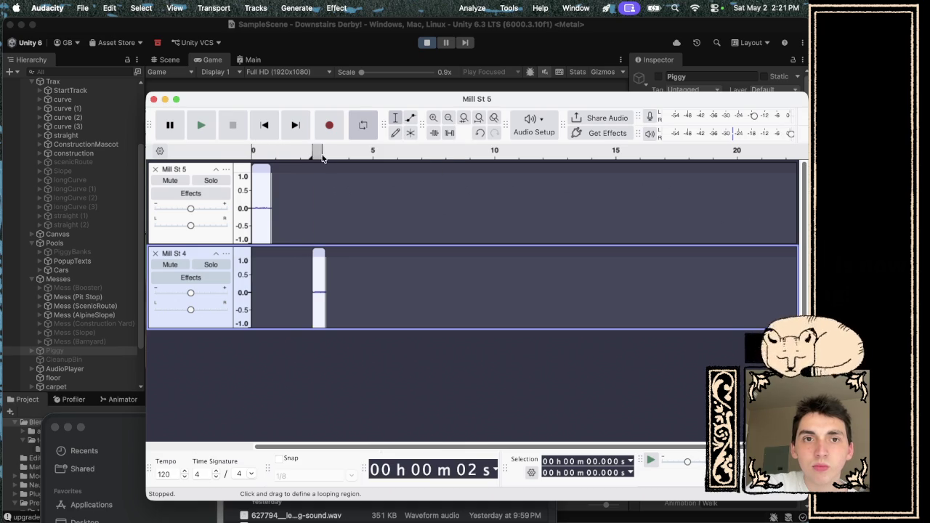
pyautogui.press('space')
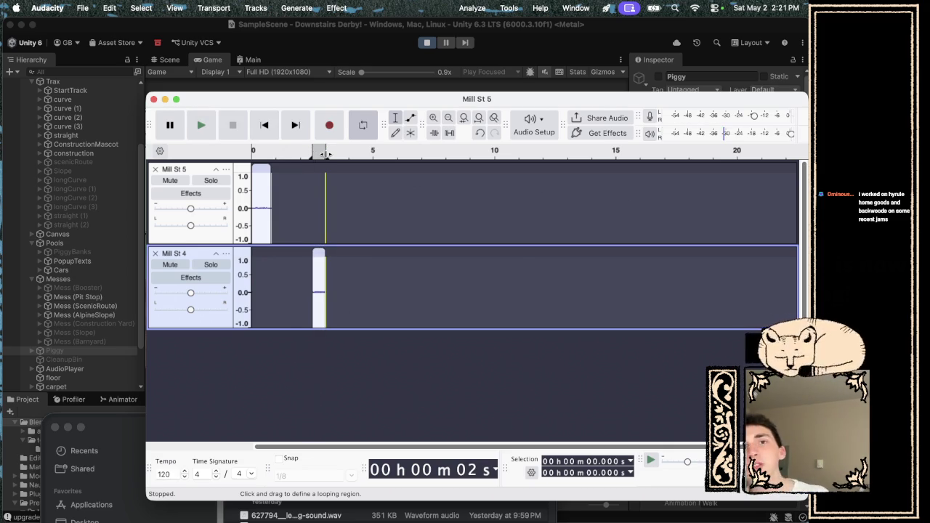
pyautogui.hotkey('ctrl', 'Right')
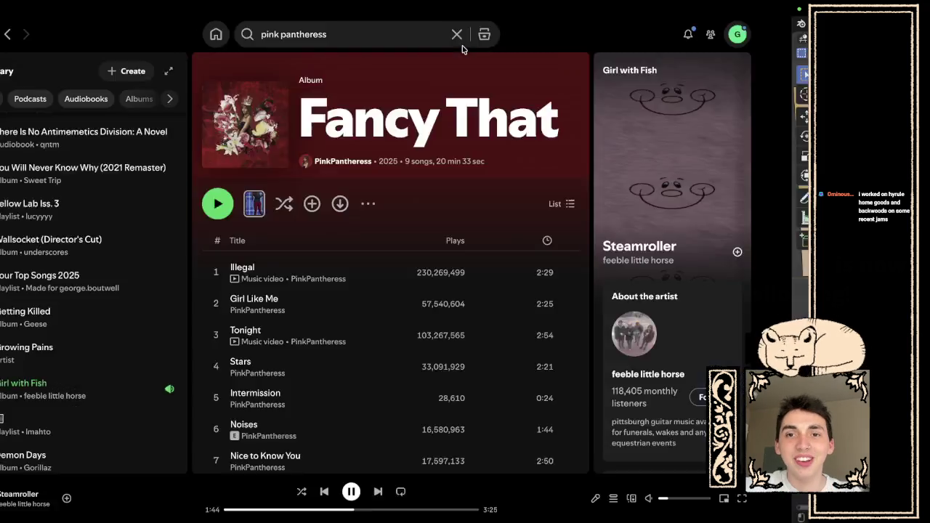
# - Swipe past the Spotify and Blender desktops to Safari and open a new blank tab
pyautogui.hscroll(-10, 444, 208)
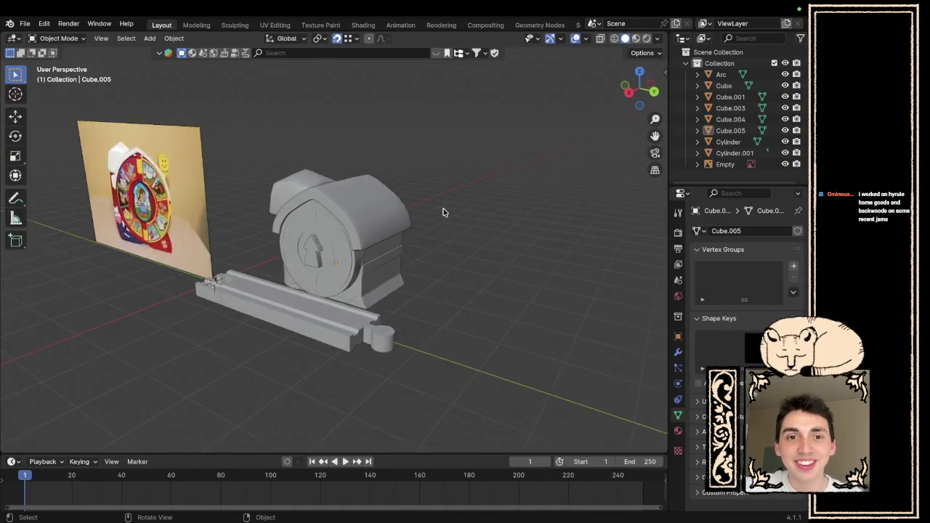
pyautogui.hscroll(-3, 443, 211)
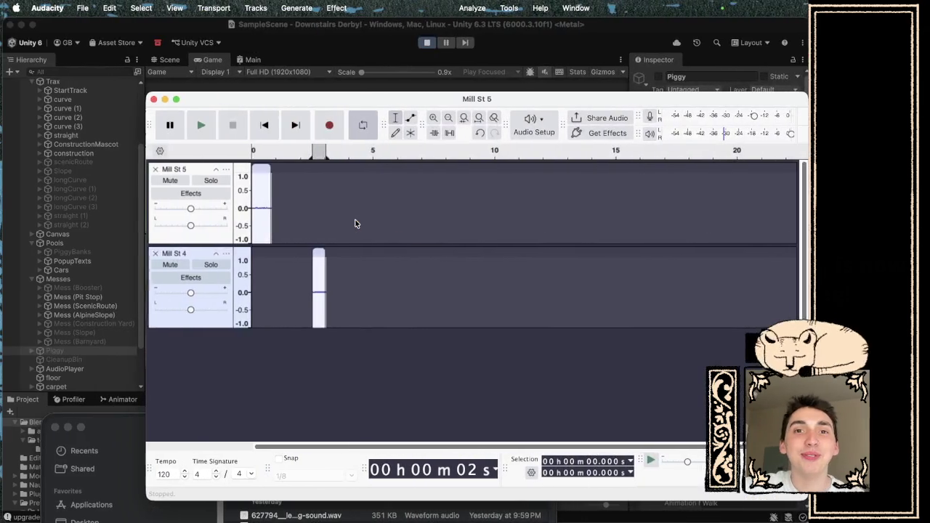
pyautogui.click(349, 291)
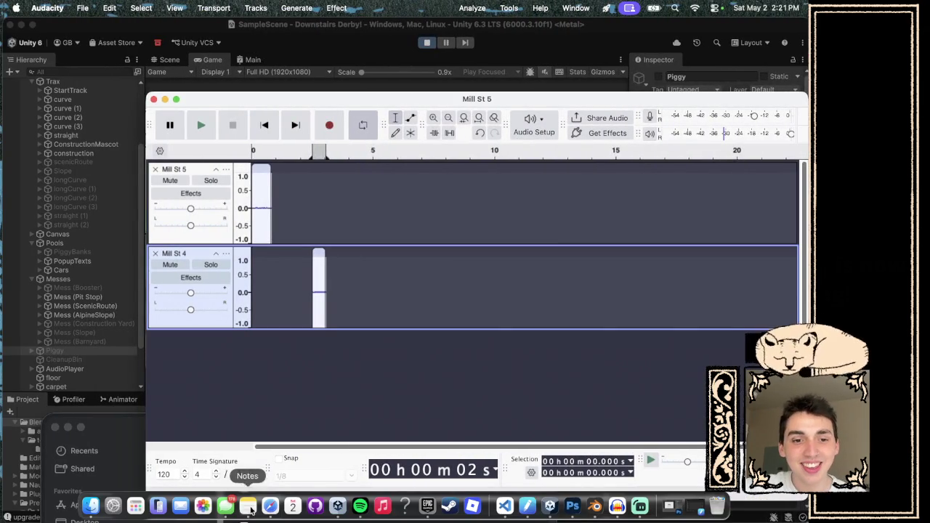
pyautogui.click(272, 507)
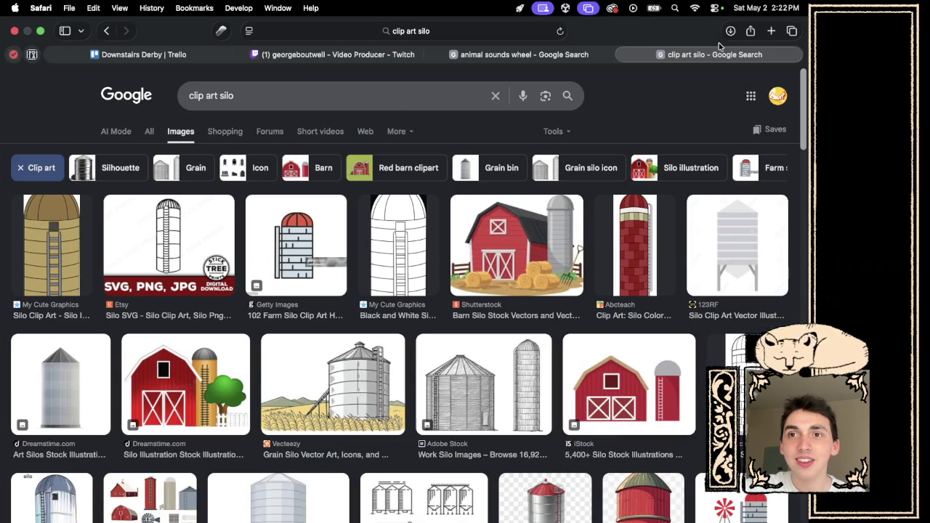
pyautogui.click(771, 31)
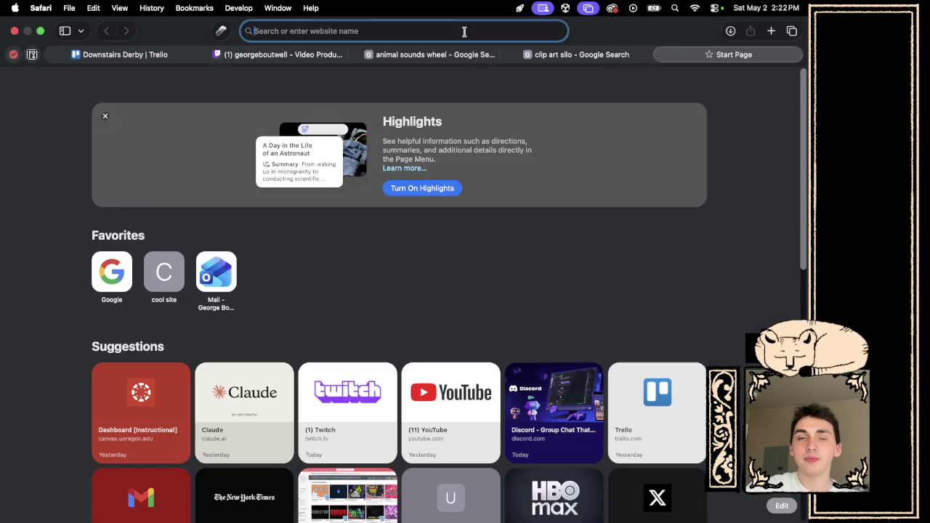
# - Search 'hyrule home goods', run the game on its itch.io page, and close the Twitch tab
pyautogui.write('hyrule')
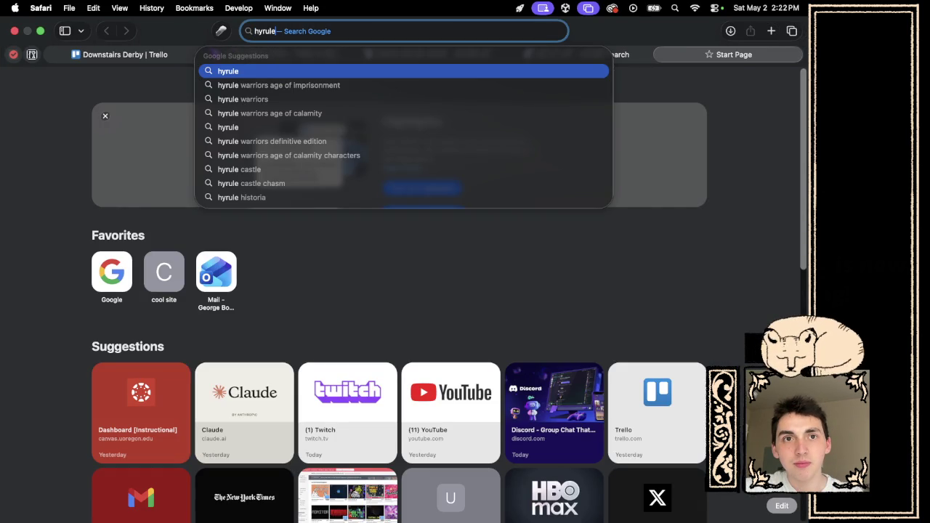
pyautogui.write(' home goods')
pyautogui.press('Return')
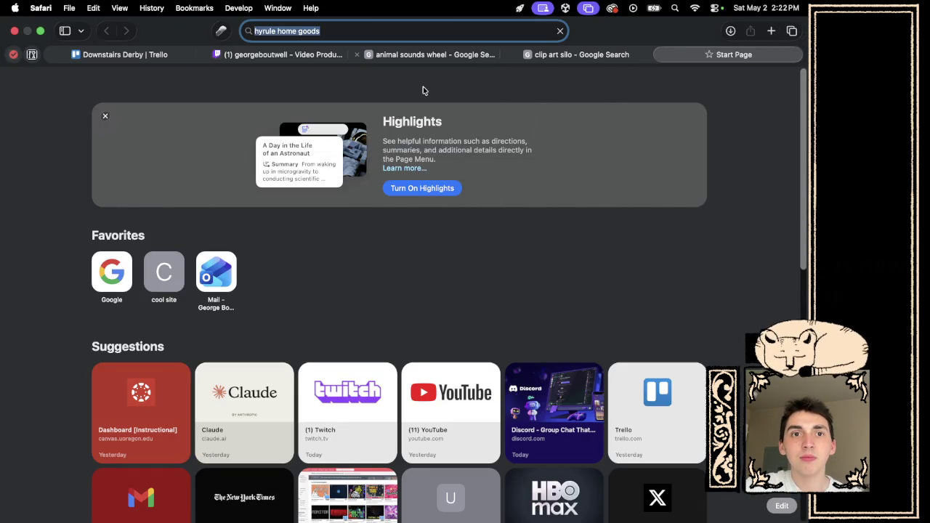
pyautogui.click(240, 242)
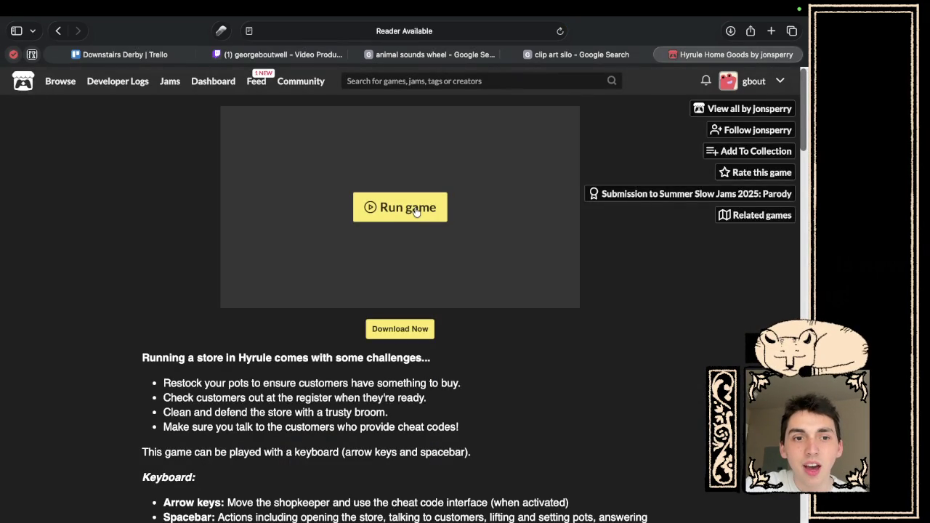
pyautogui.click(415, 211)
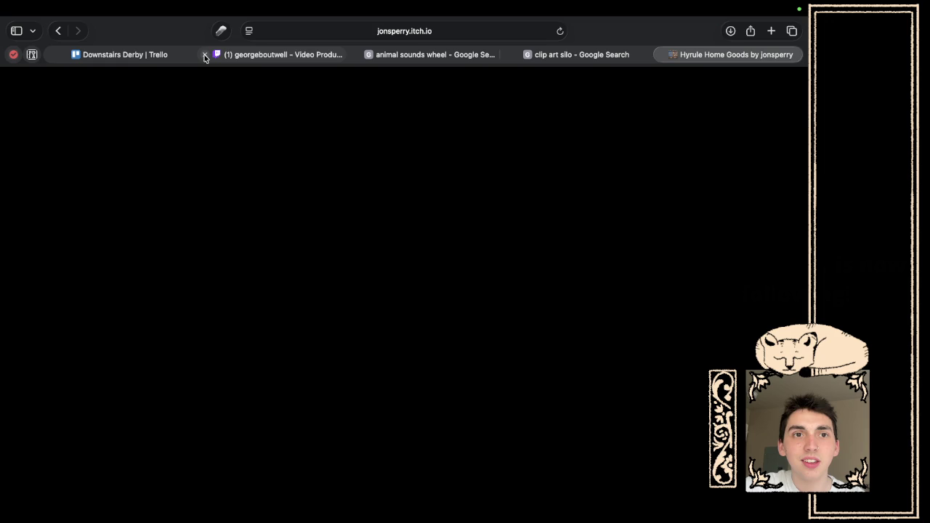
pyautogui.click(205, 56)
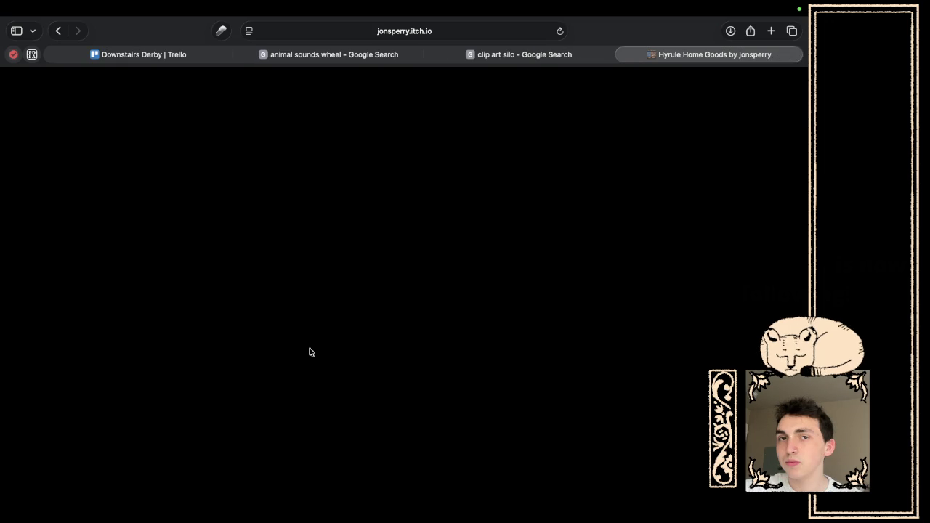
pyautogui.press('super+Tab')
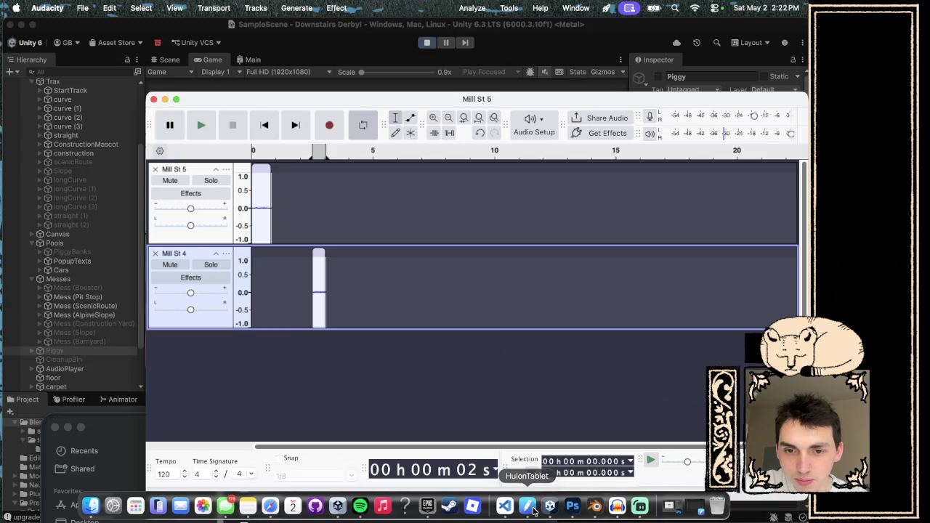
# - Quit Photoshop from its Dock menu, then return to the full-screen game
pyautogui.rightClick(572, 506)
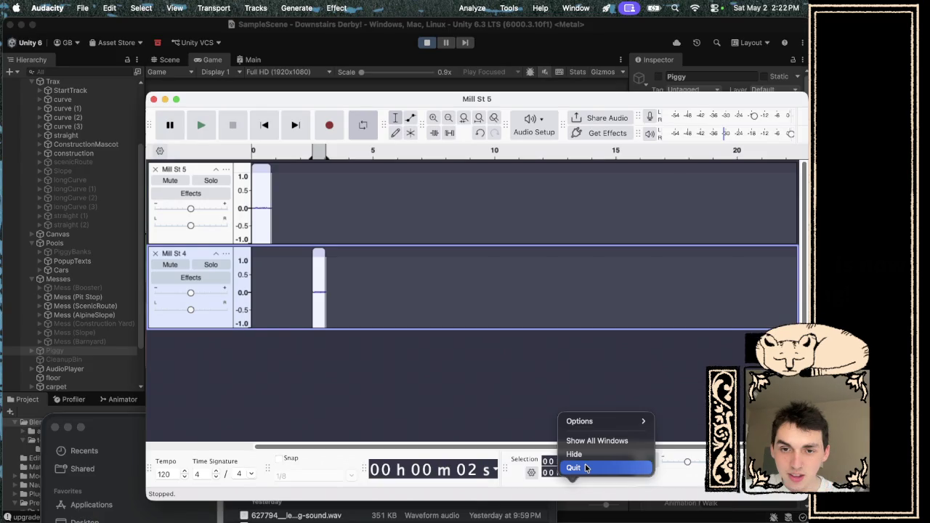
pyautogui.click(586, 468)
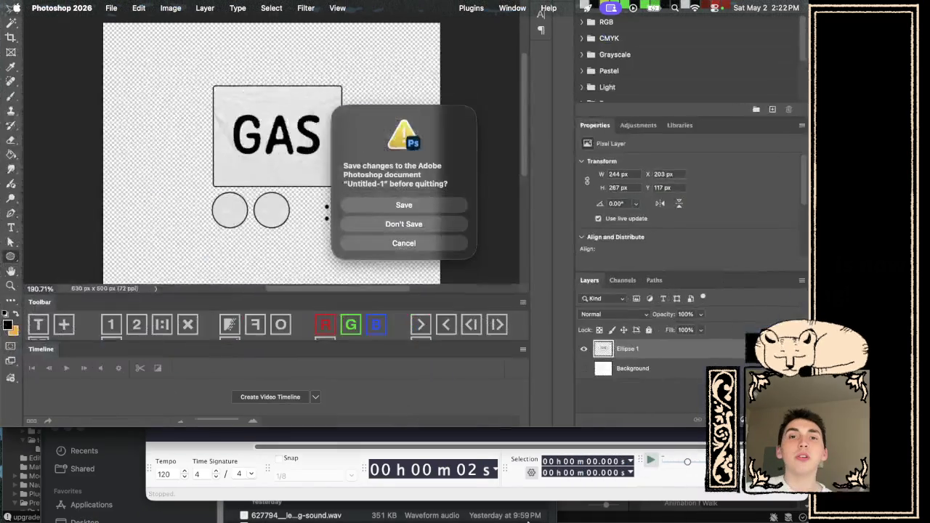
pyautogui.press('super+Tab')
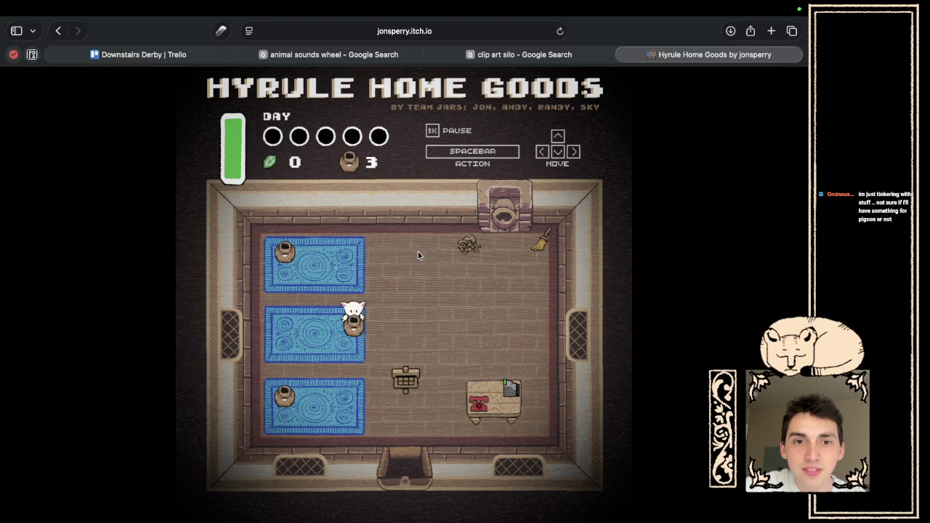
# - Open the shop for the first day and move the shopkeeper down the shop floor
pyautogui.press('space')
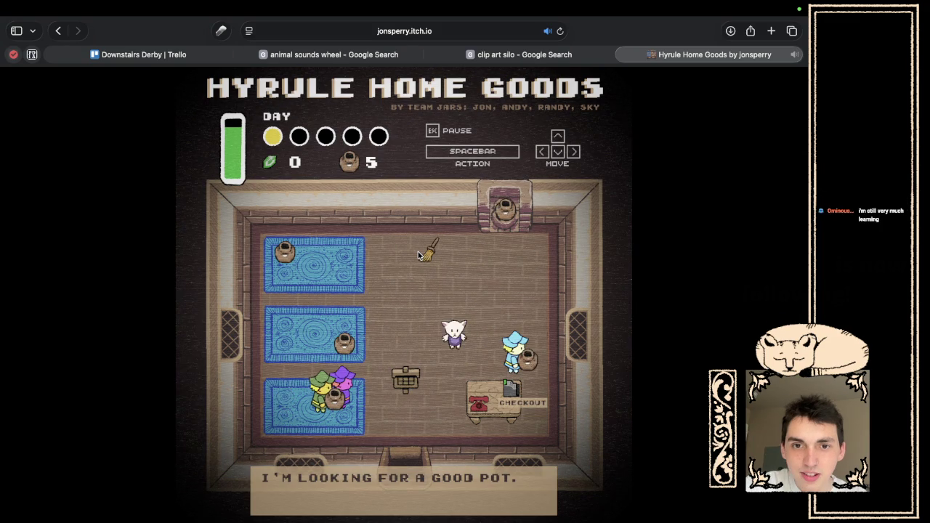
pyautogui.press('Down')
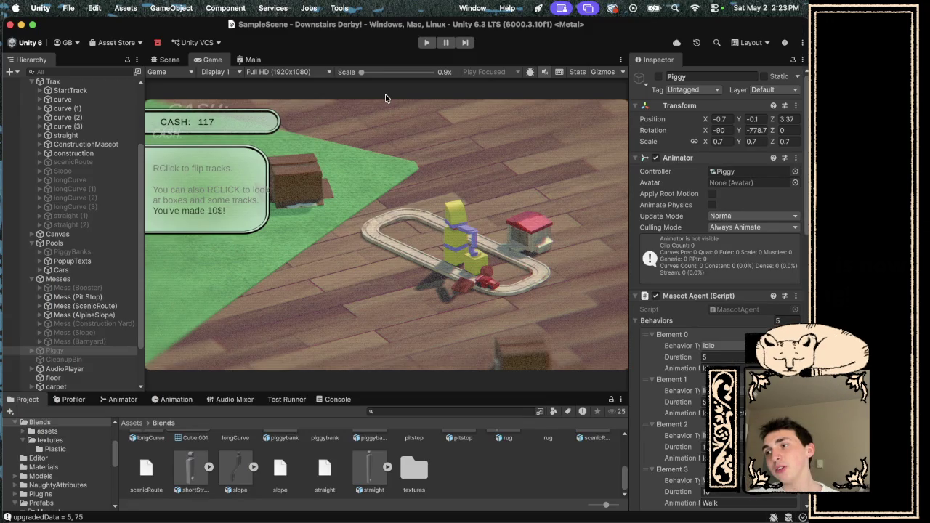
# - Restart Unity play mode to reset cash to 0, close Safari's clip art silo tab, and front Audacity
pyautogui.press('super+p')
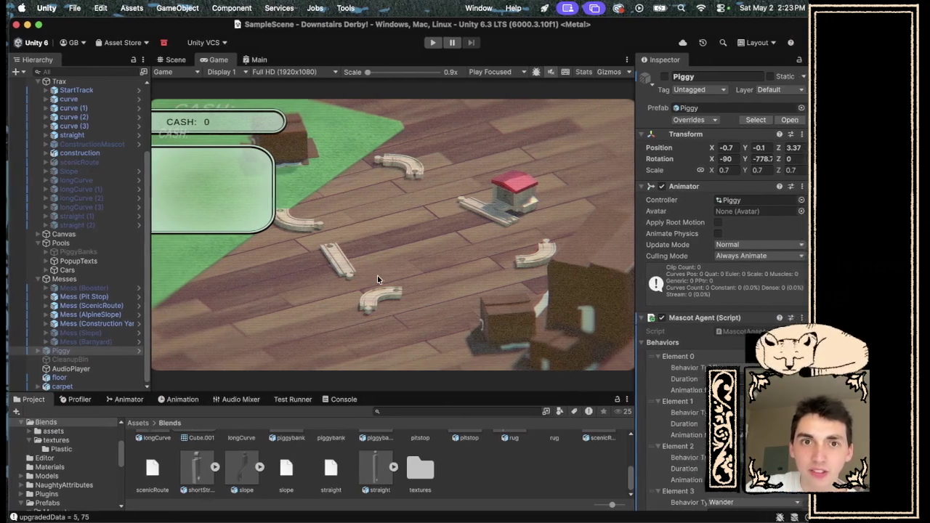
pyautogui.hotkey('ctrl', 'Right')
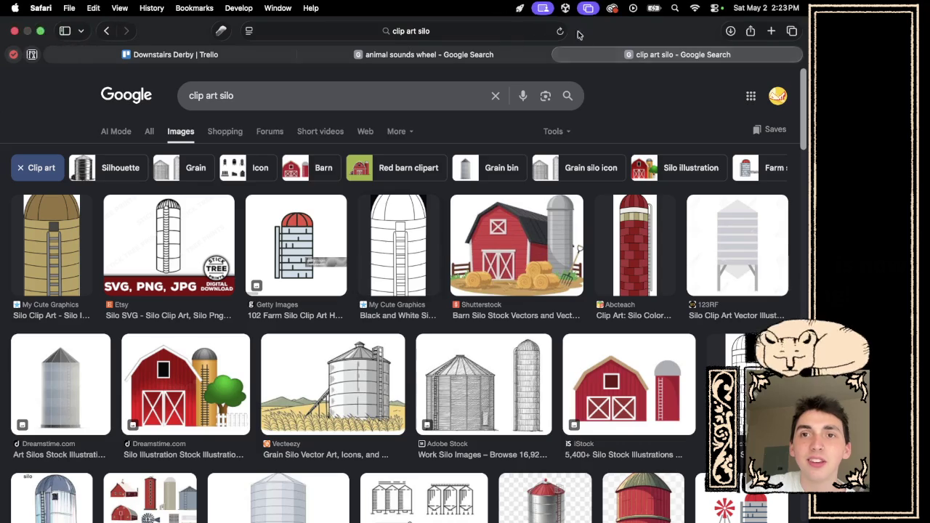
pyautogui.click(558, 55)
pyautogui.hotkey('ctrl', 'Left')
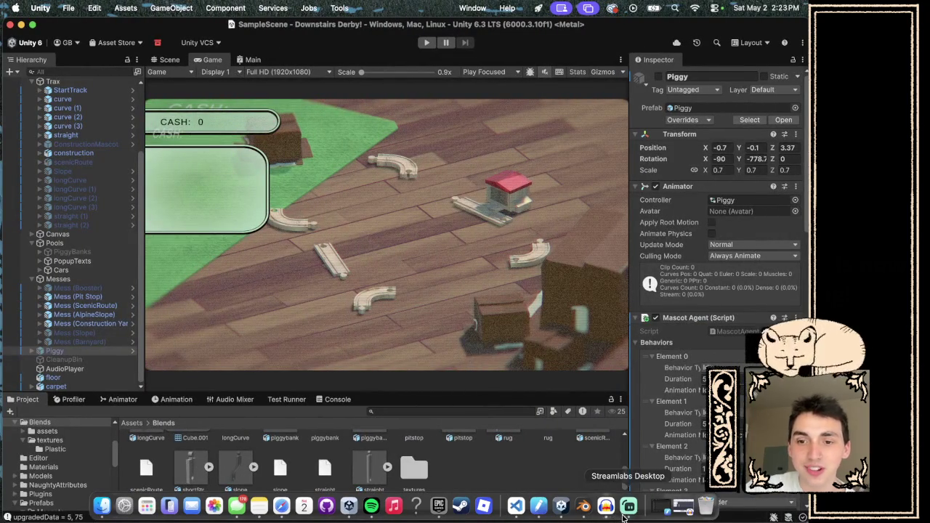
pyautogui.click(608, 509)
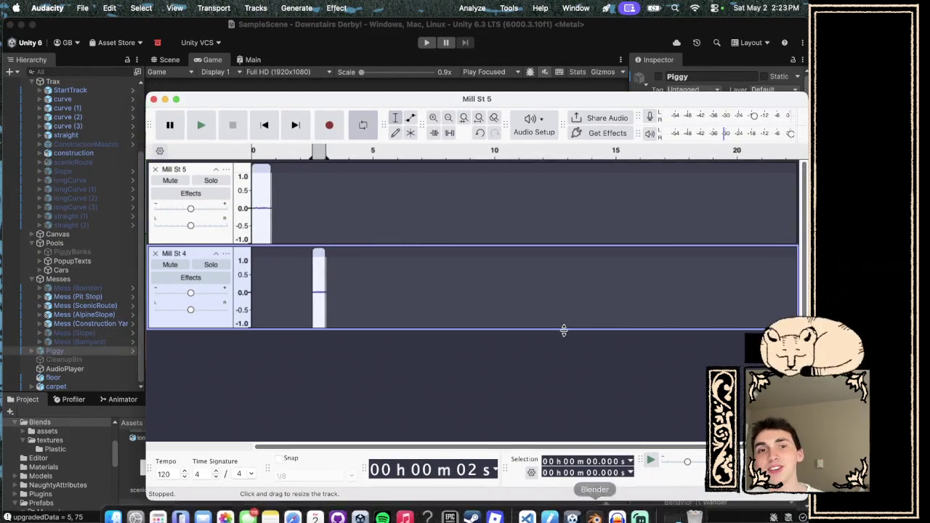
# - Slide the Mill St 4 clip to the timeline start and preview both clips together
pyautogui.press('space')
pyautogui.press('space')
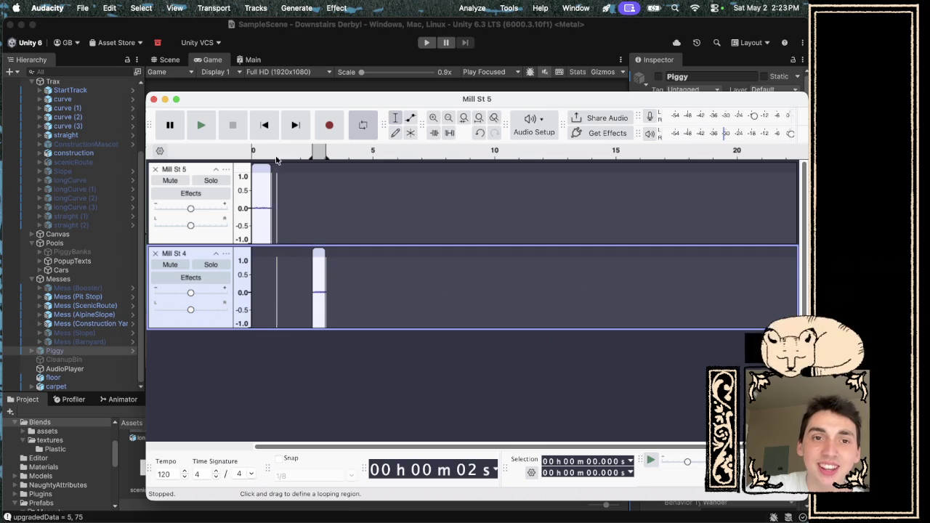
pyautogui.click(266, 175)
pyautogui.moveTo(319, 254); pyautogui.dragTo(253, 255)
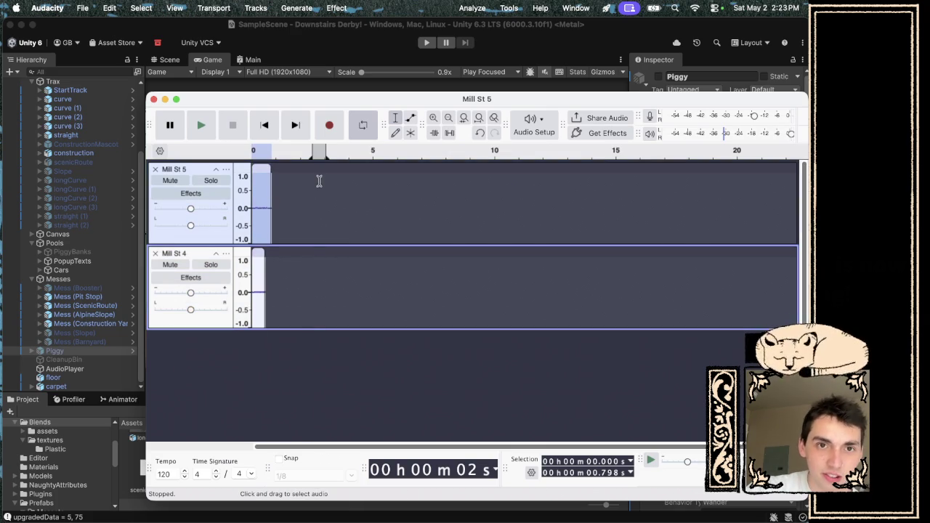
pyautogui.click(259, 154)
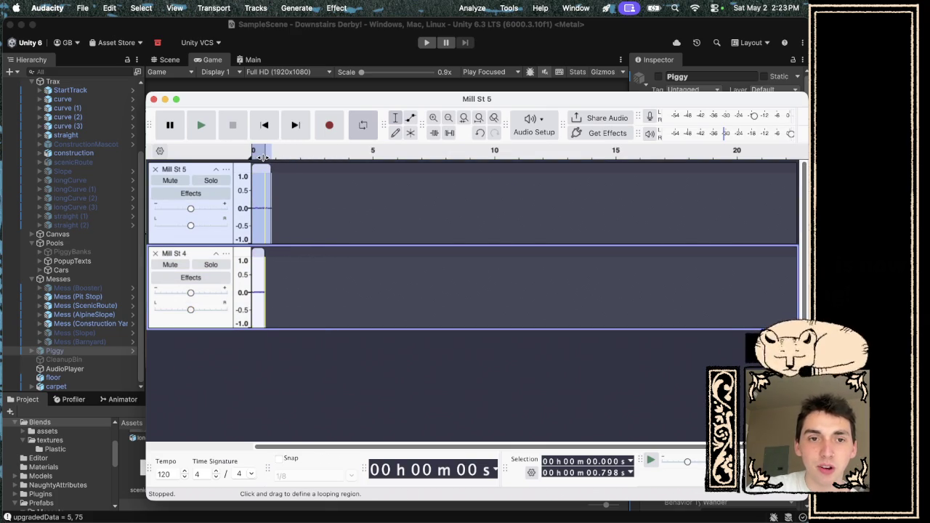
pyautogui.press('space')
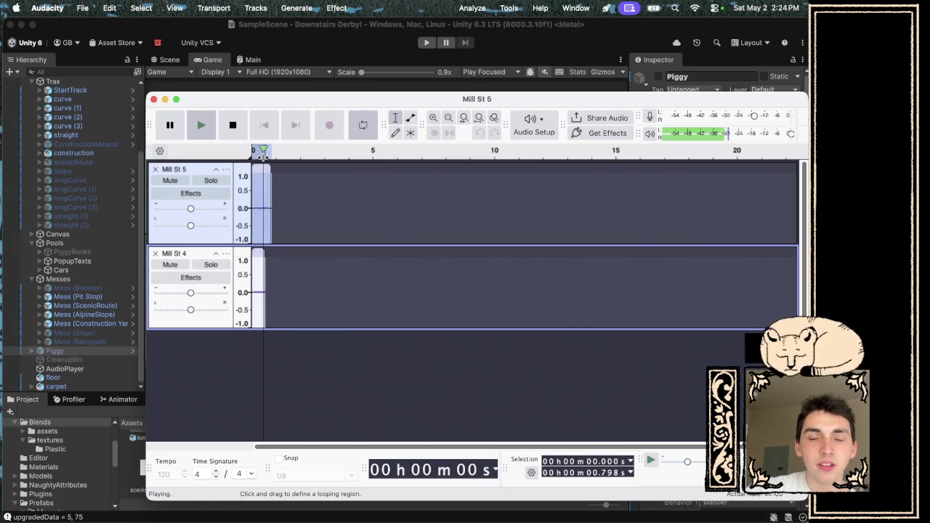
pyautogui.press('space')
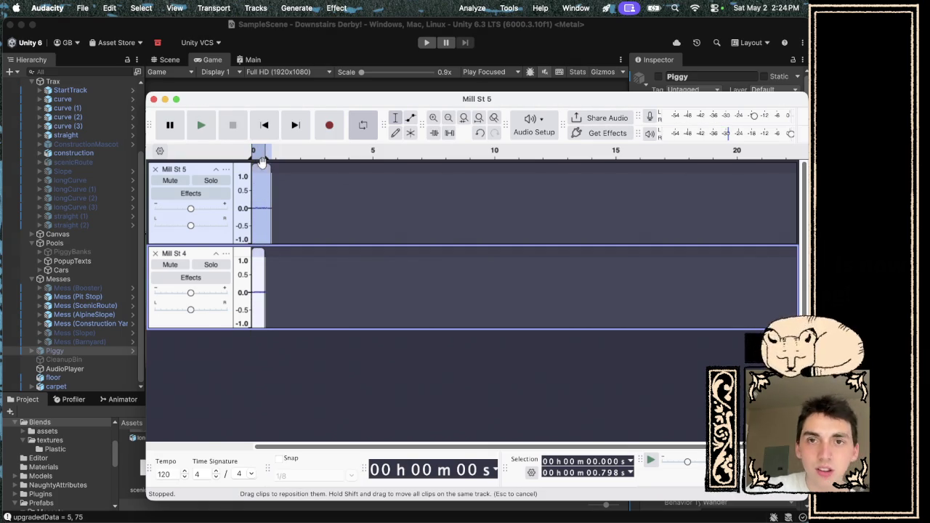
# - Apply a Low-Pass Filter to the Mill St 5 clip and play the result
pyautogui.click(342, 8)
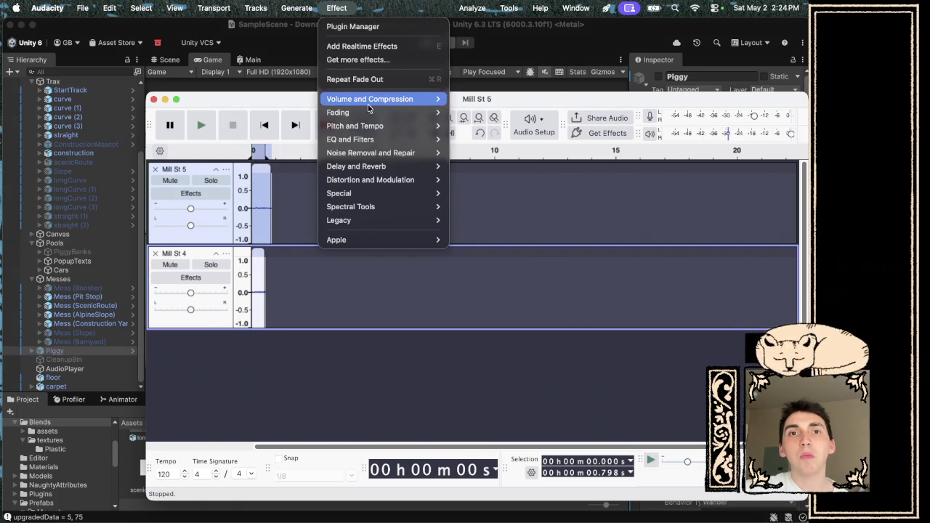
pyautogui.moveTo(369, 143)
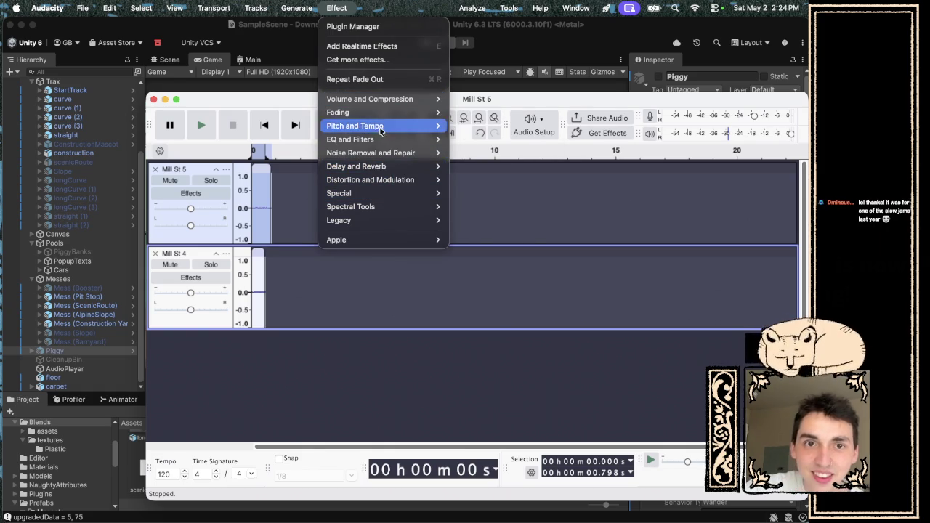
pyautogui.moveTo(379, 114)
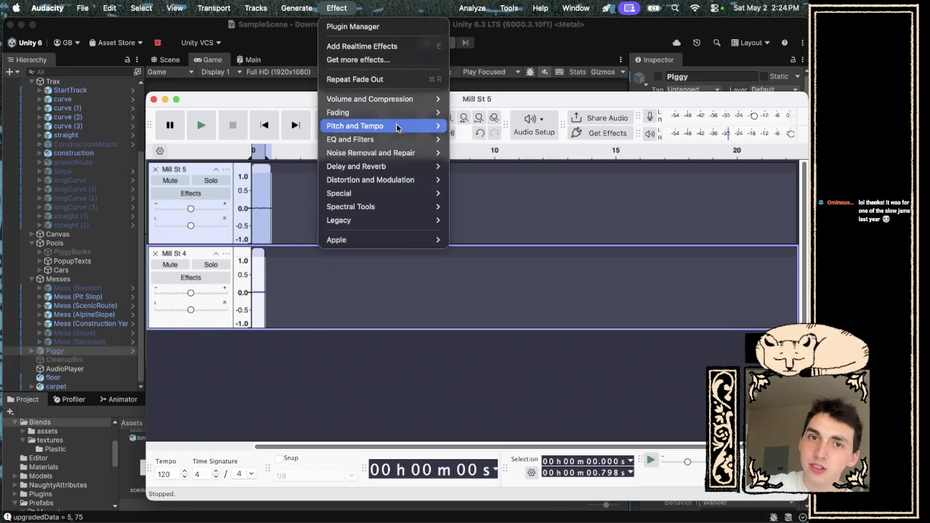
pyautogui.moveTo(402, 137)
pyautogui.click(498, 194)
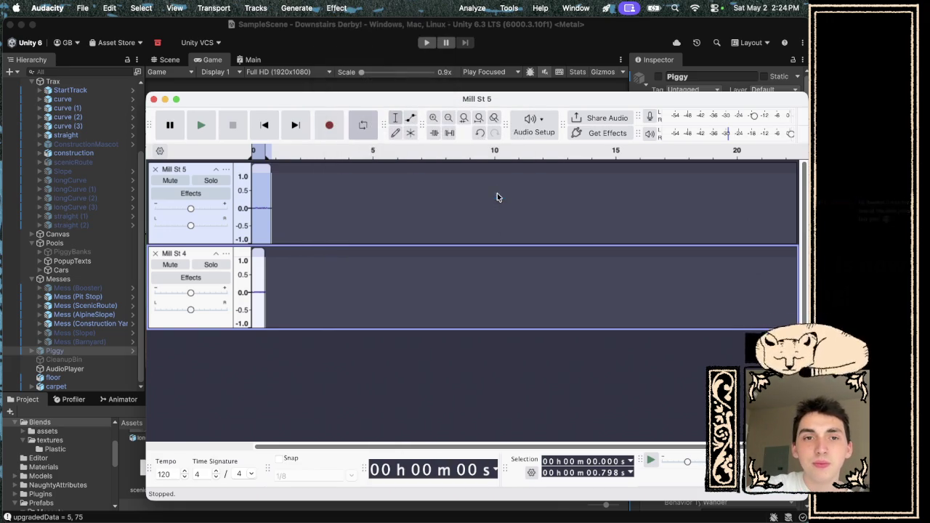
pyautogui.click(558, 339)
pyautogui.press('space')
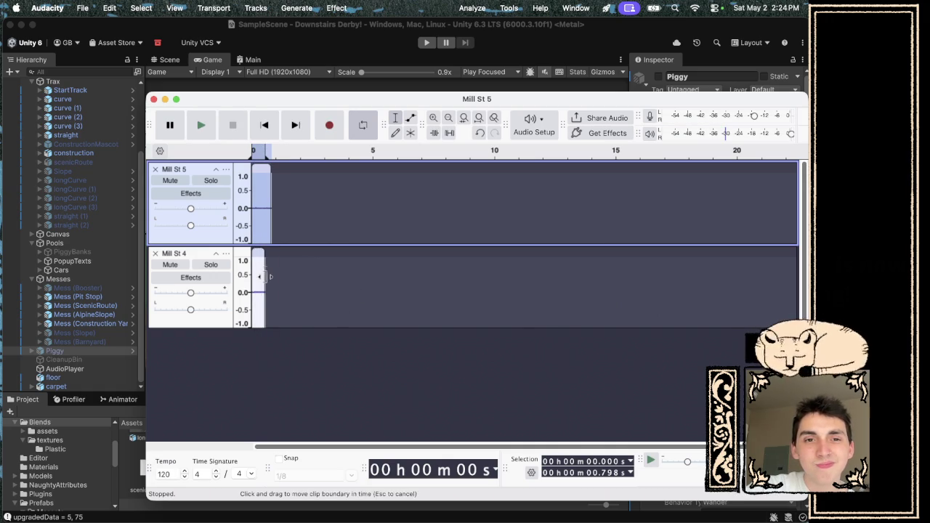
# - Apply a Low-Pass Filter to the Mill St 4 clip and preview it
pyautogui.click(258, 252)
pyautogui.click(335, 7)
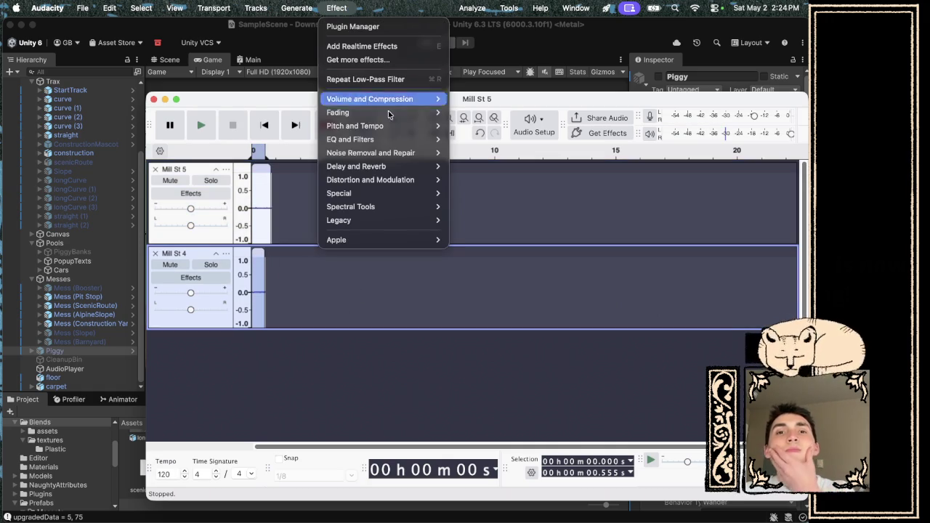
pyautogui.moveTo(392, 139)
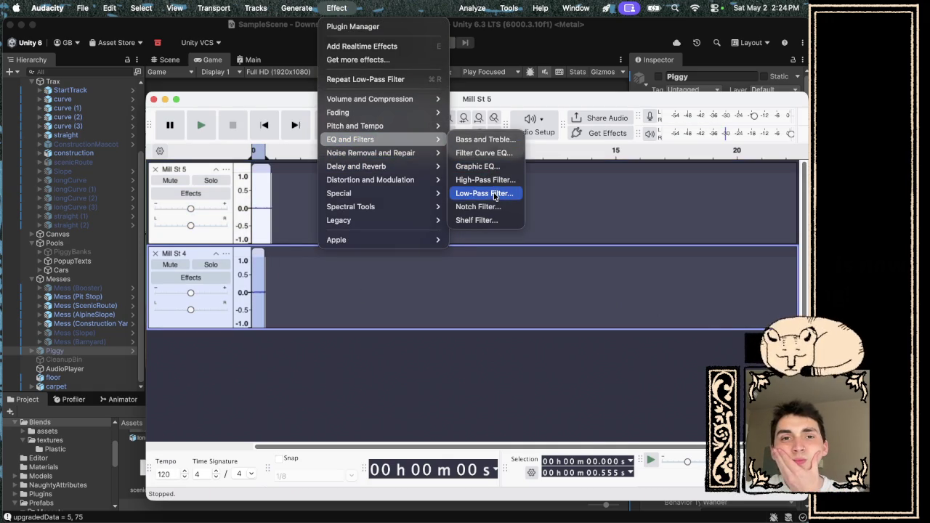
pyautogui.click(493, 193)
pyautogui.click(554, 341)
pyautogui.press('space')
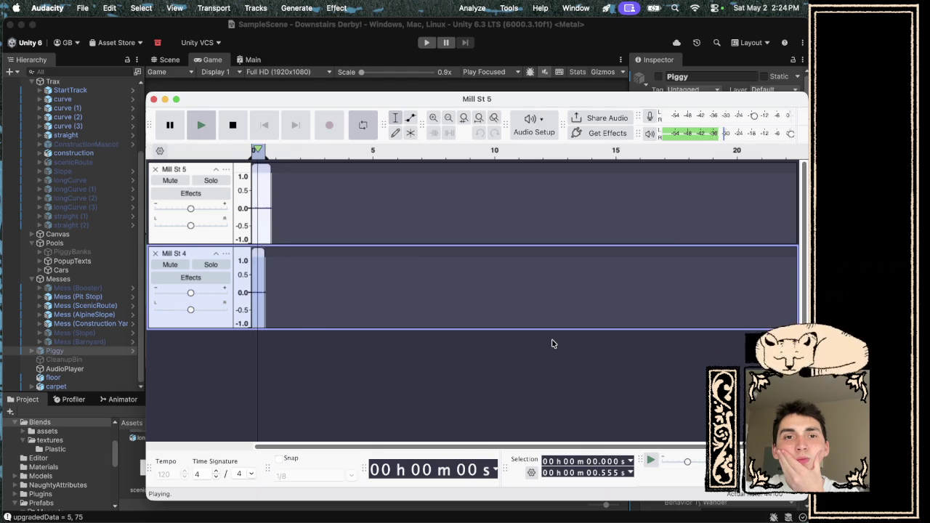
pyautogui.press('space')
# - Mute the Mill St 5 track and move the Audacity window aside to reveal the game
pyautogui.click(169, 187)
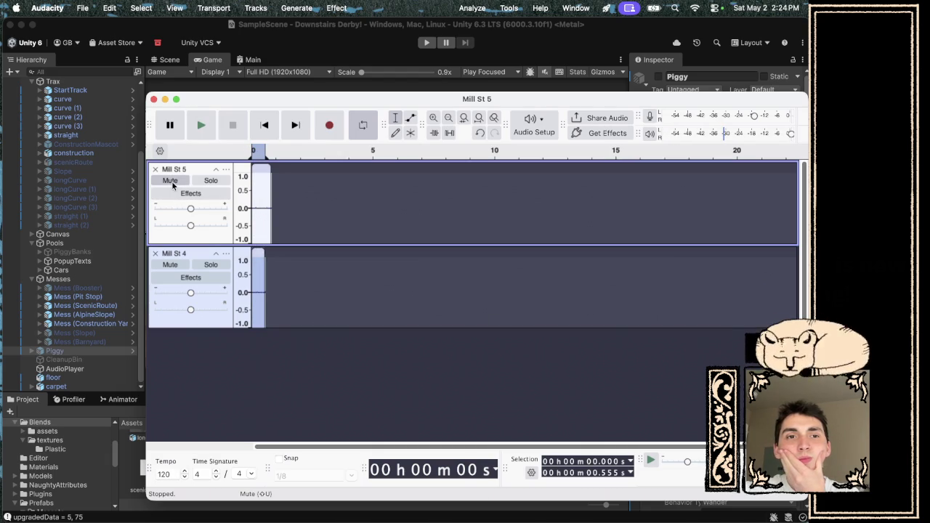
pyautogui.press('space')
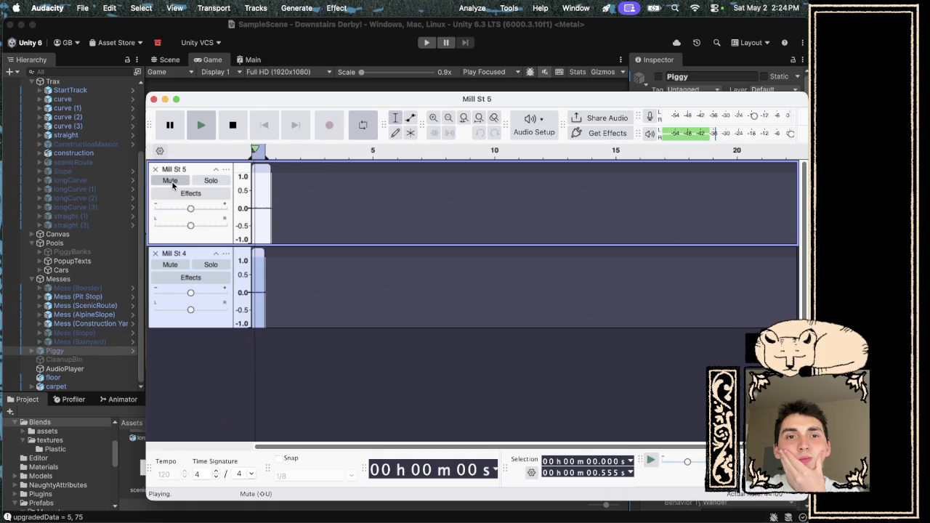
pyautogui.click(172, 181)
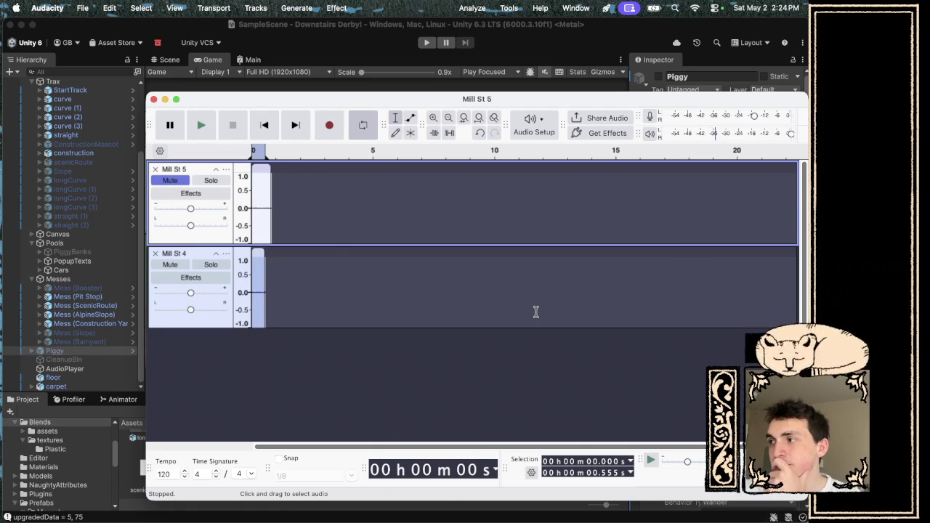
pyautogui.moveTo(398, 521)
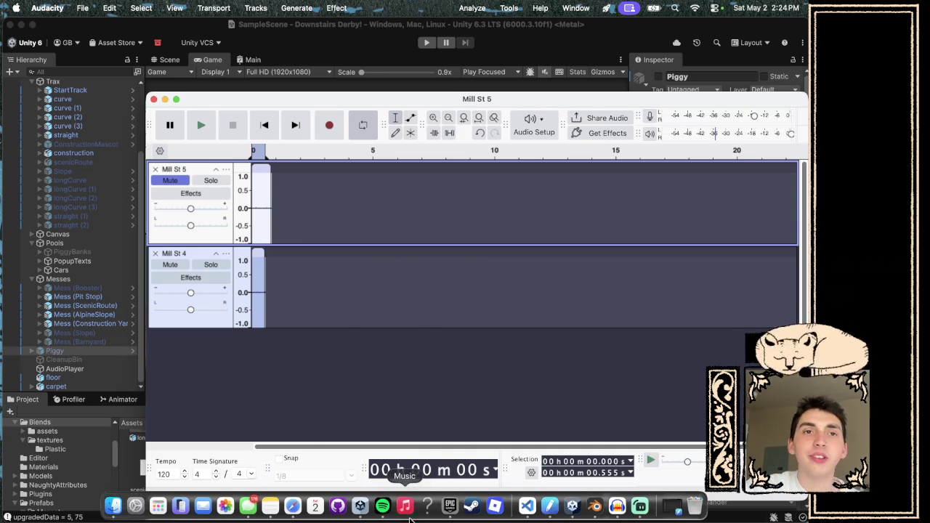
pyautogui.moveTo(282, 102)
pyautogui.mouseDown()
pyautogui.moveTo(336, 126)
pyautogui.moveTo(452, 309)
pyautogui.moveTo(449, 320)
pyautogui.mouseUp()
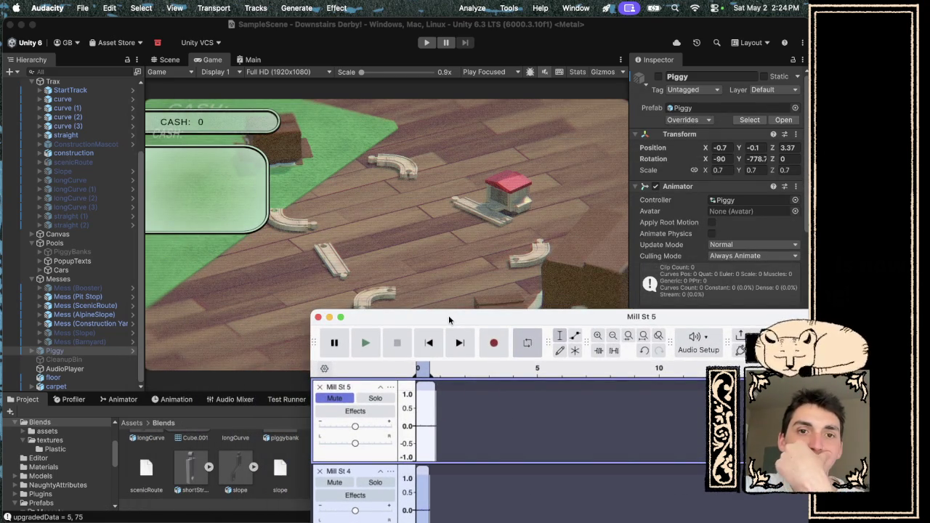
# - Enlarge the Audacity window, then open Mill St 7.m4a from Finder's Downloads folder
pyautogui.doubleClick(449, 320)
pyautogui.moveTo(140, 521)
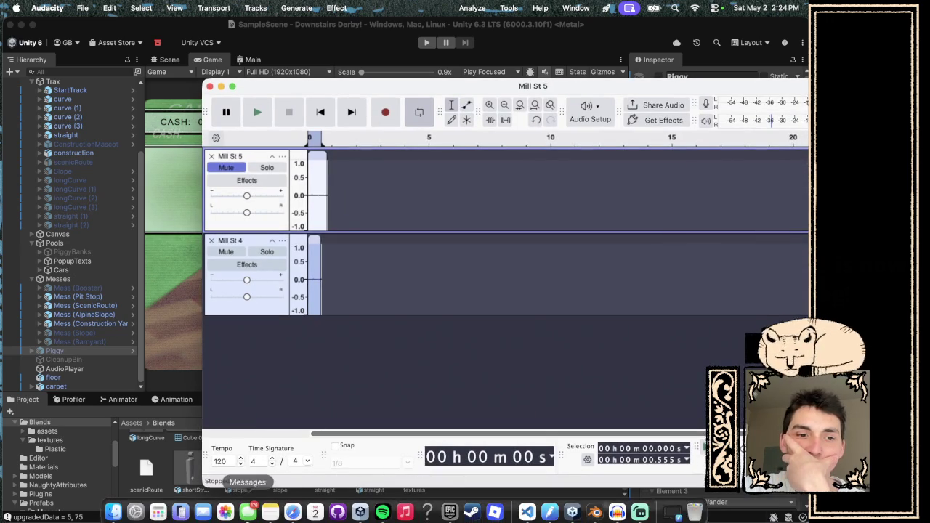
pyautogui.click(113, 517)
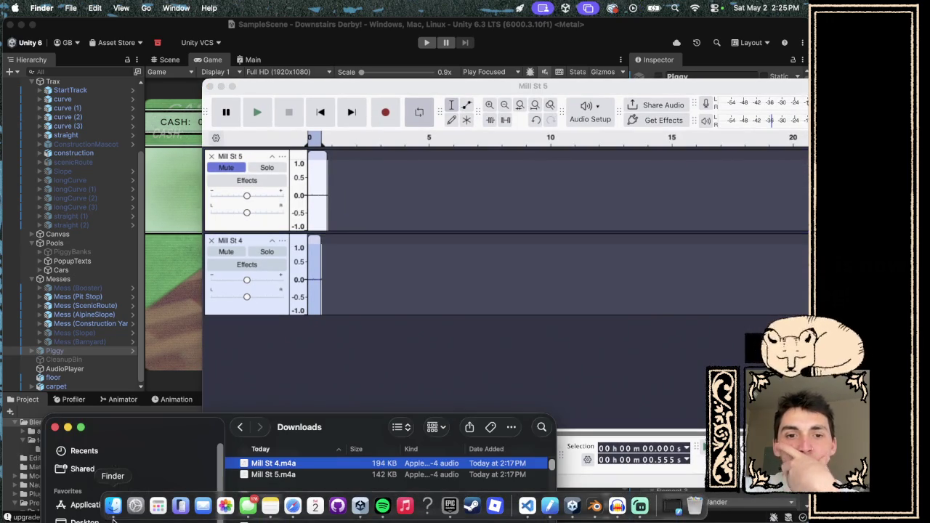
pyautogui.moveTo(361, 430); pyautogui.dragTo(363, 234)
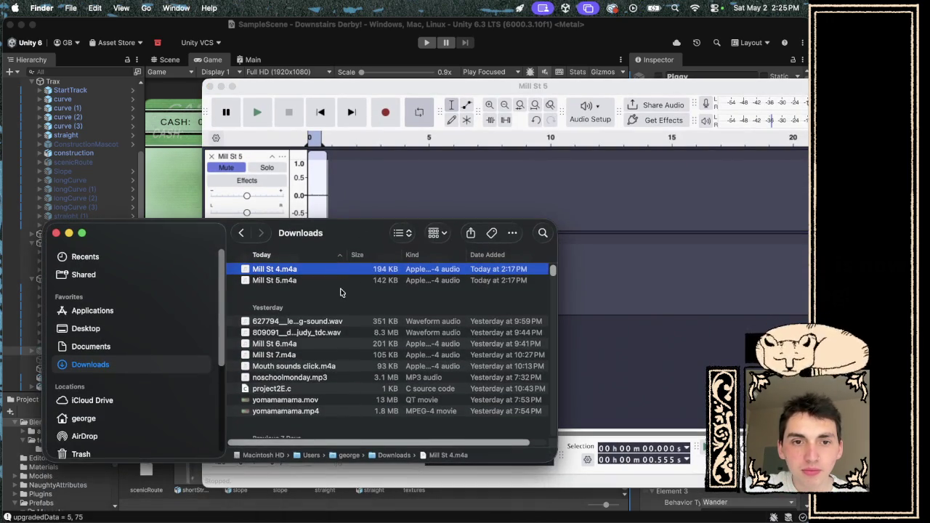
pyautogui.click(304, 355)
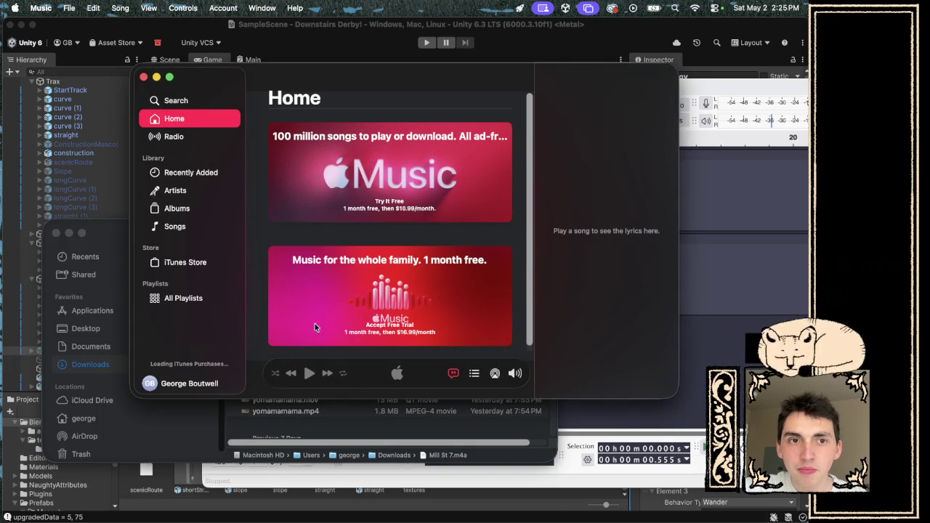
# - Play the Mill St 7 track from Music's Recently Added list
pyautogui.click(197, 175)
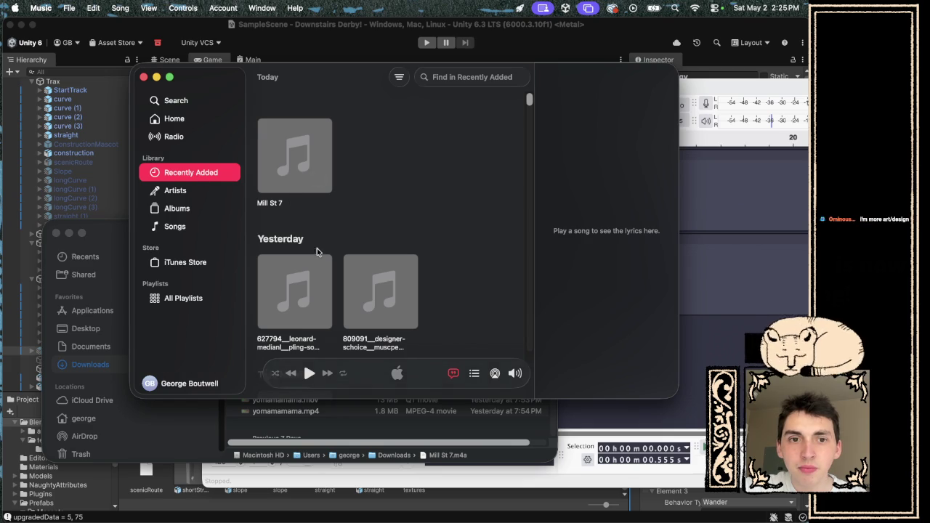
pyautogui.scroll(-3, 312, 224)
pyautogui.scroll(-2, 311, 284)
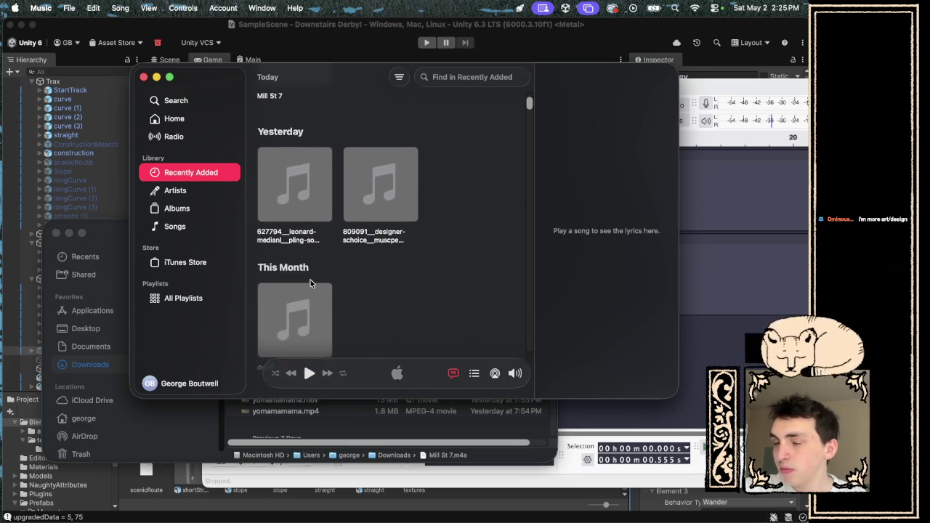
pyautogui.scroll(-5, 292, 326)
pyautogui.scroll(5, 304, 212)
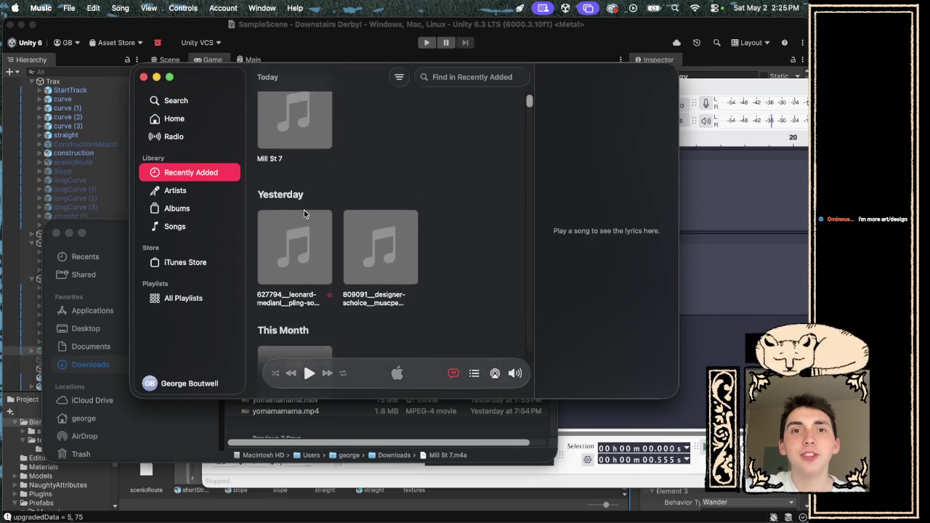
pyautogui.click(290, 149)
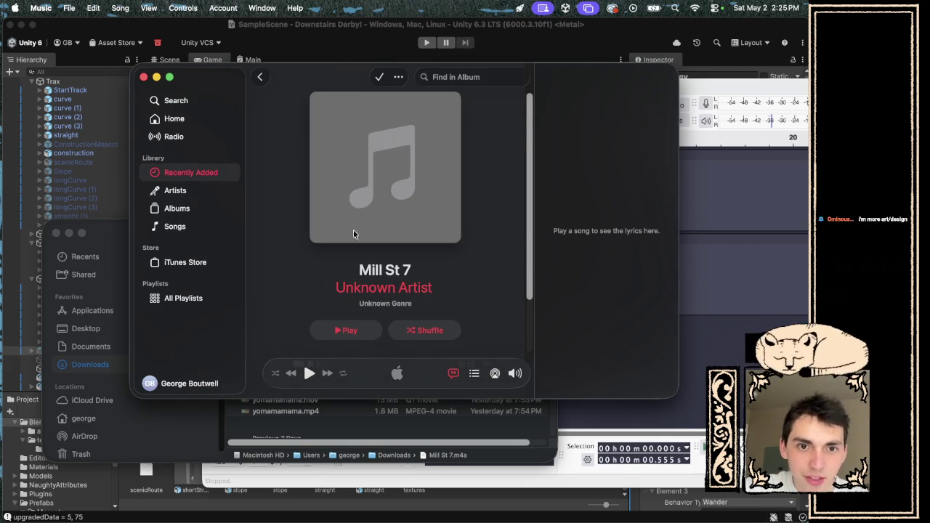
pyautogui.scroll(-3, 349, 218)
pyautogui.click(341, 248)
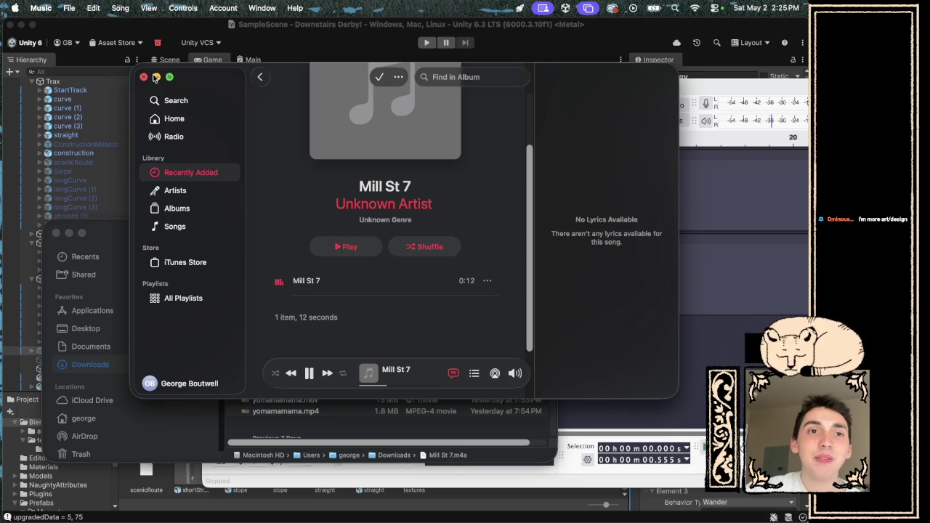
# - Quit Music, reopen it with Mill St 6.m4a, and play Mill St 6 from Recently Added
pyautogui.click(143, 76)
pyautogui.scroll(1, 282, 300)
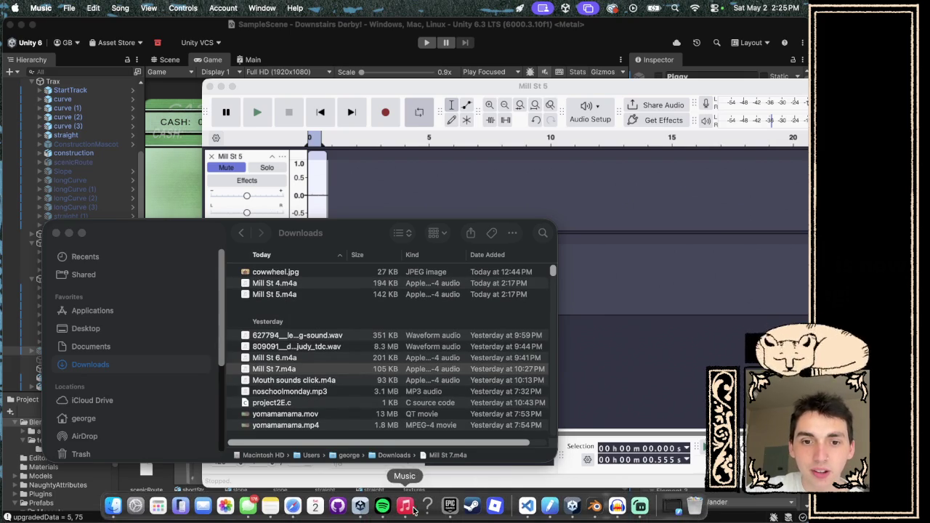
pyautogui.rightClick(406, 506)
pyautogui.click(414, 465)
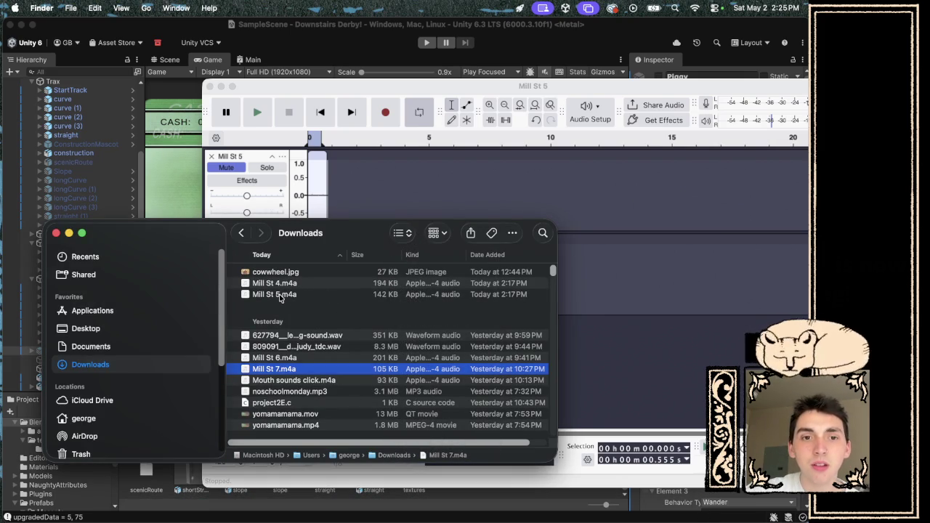
pyautogui.doubleClick(284, 358)
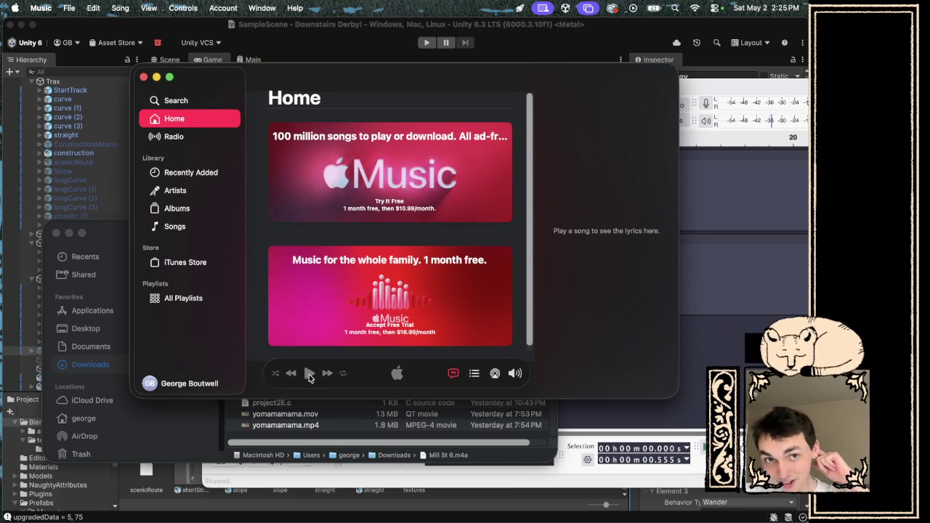
pyautogui.click(212, 174)
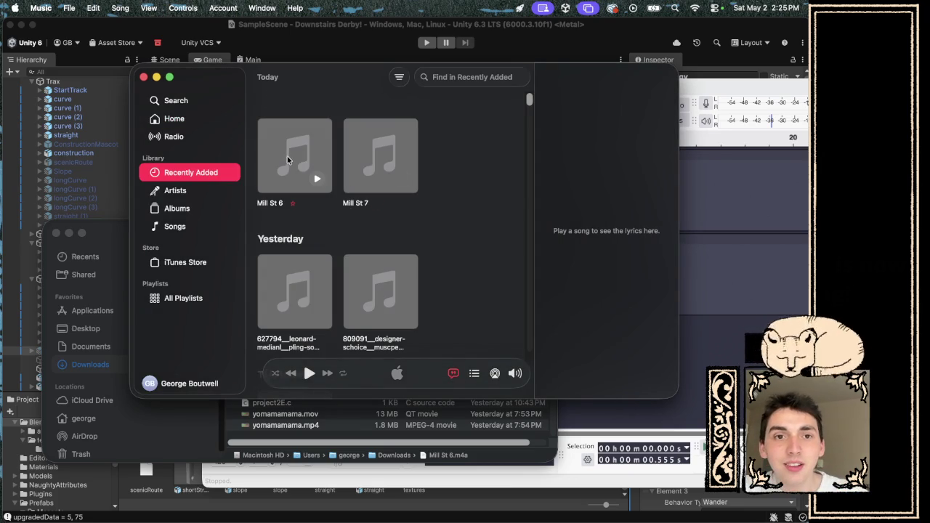
pyautogui.click(314, 179)
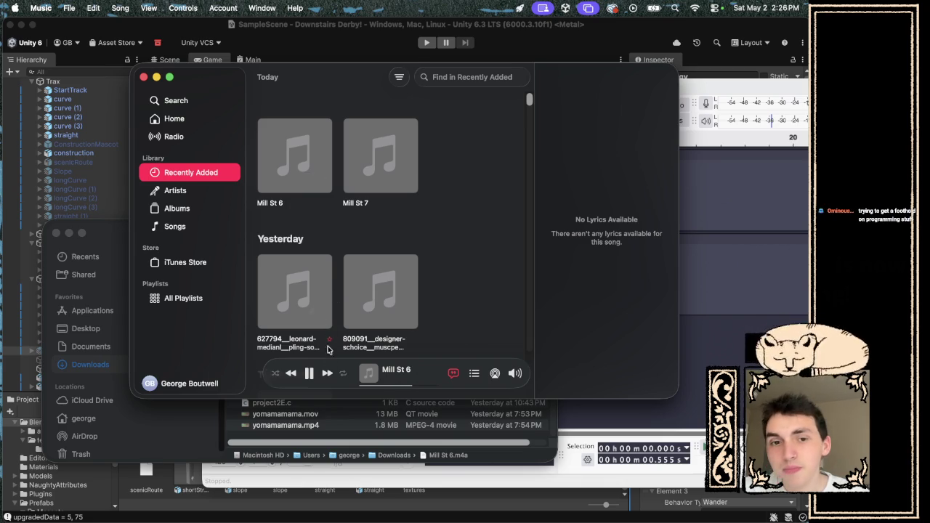
# - Pause Mill St 6, move the Music window down, and switch over to Blender
pyautogui.click(311, 374)
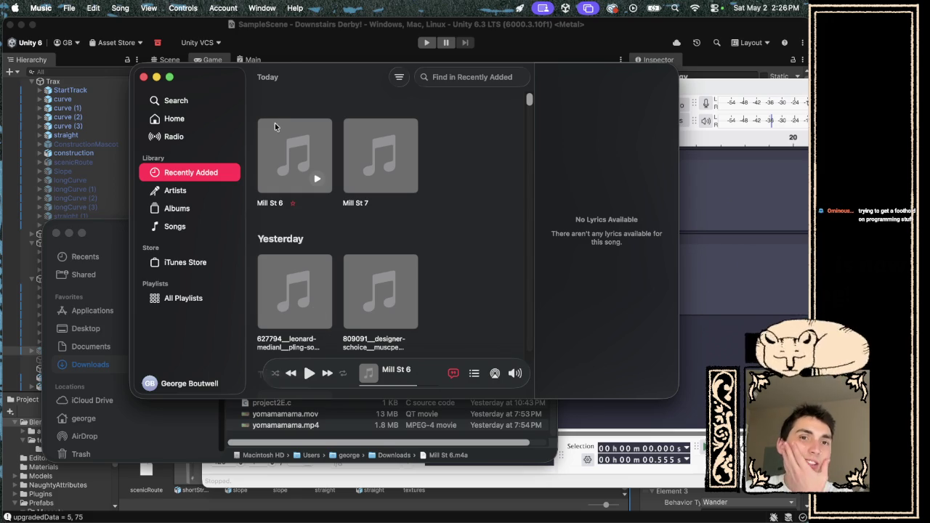
pyautogui.moveTo(284, 69)
pyautogui.mouseDown()
pyautogui.moveTo(550, 148)
pyautogui.moveTo(508, 175)
pyautogui.moveTo(325, 73)
pyautogui.moveTo(413, 181)
pyautogui.moveTo(238, 171)
pyautogui.mouseUp()
pyautogui.press('super+Tab')
pyautogui.hotkey('ctrl', 'Left')
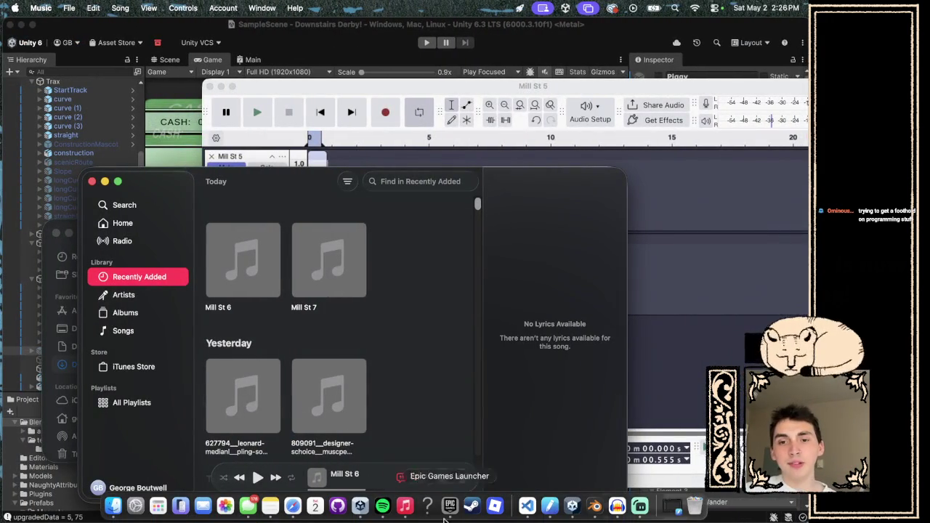
pyautogui.click(595, 514)
# - Pan across the Blender barn scene, then switch to the desktop with Music and Unity
pyautogui.scroll(-5, 375, 298)
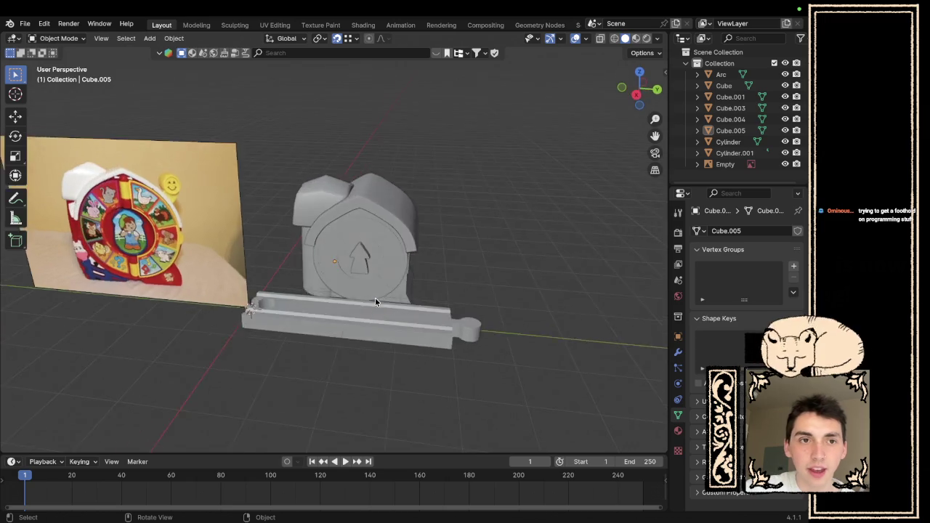
pyautogui.hscroll(10, 463, 313)
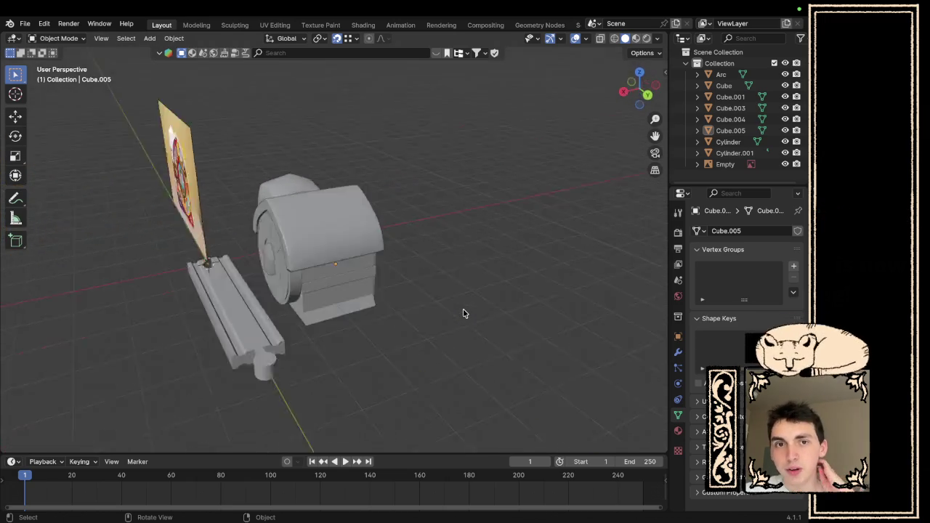
pyautogui.hscroll(5, 463, 313)
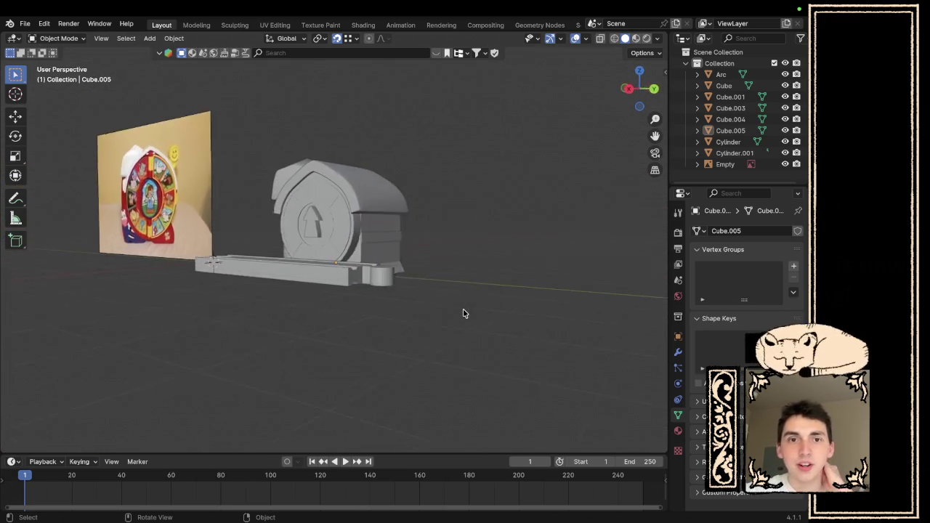
pyautogui.hotkey('ctrl', 'Left')
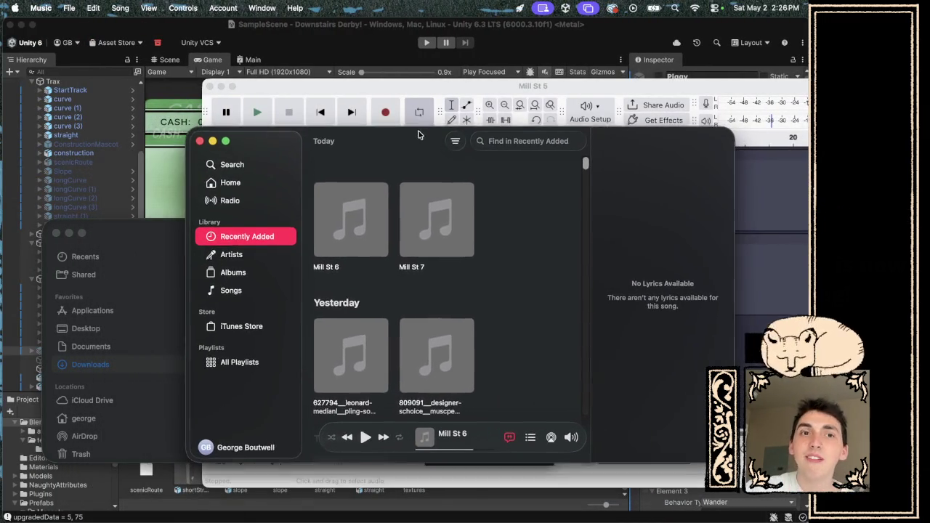
# - Nudge and minimize the Music window, then drag the Downloads window to the right
pyautogui.moveTo(418, 134); pyautogui.dragTo(419, 130)
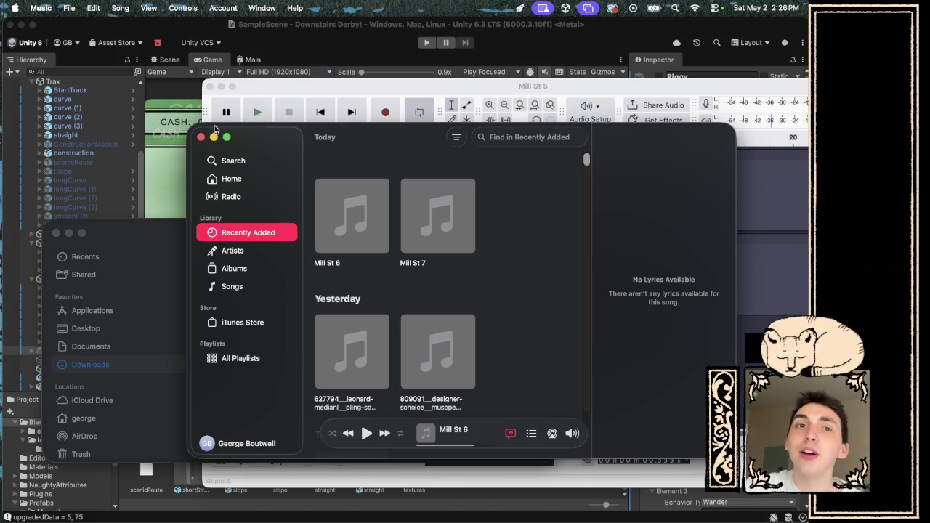
pyautogui.moveTo(207, 133)
pyautogui.mouseDown()
pyautogui.moveTo(255, 119)
pyautogui.moveTo(259, 140)
pyautogui.mouseUp()
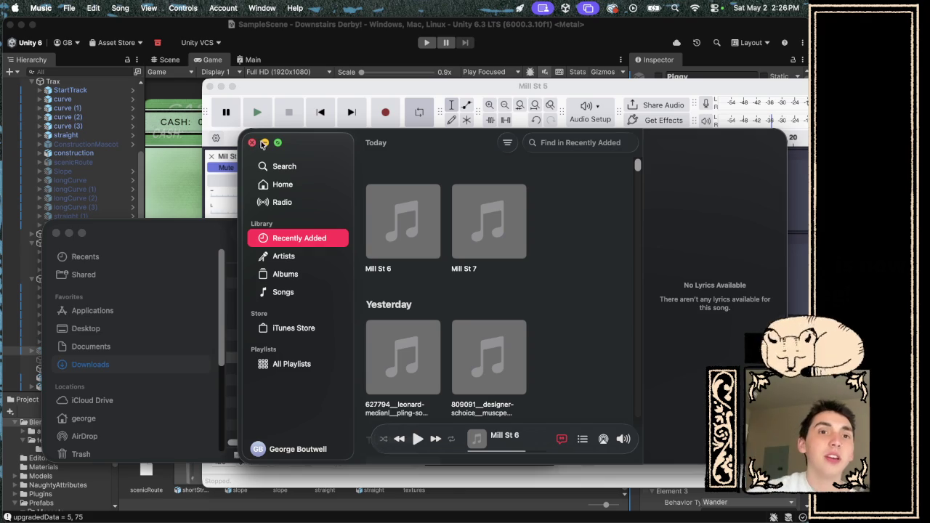
pyautogui.click(264, 144)
pyautogui.moveTo(163, 216)
pyautogui.mouseDown()
pyautogui.moveTo(324, 202)
pyautogui.moveTo(358, 170)
pyautogui.mouseUp()
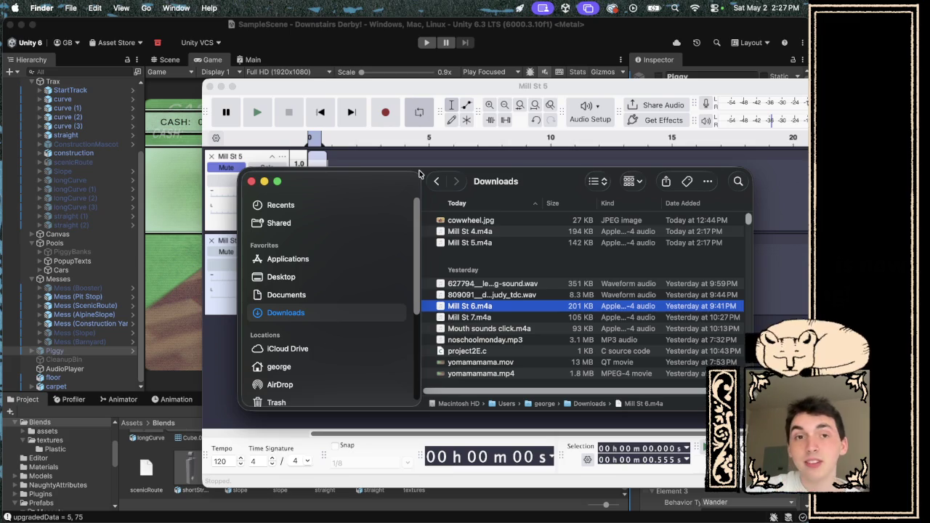
# - Front Audacity, rewind to the start, and play the Mill St 5 and Mill St 4 clips
pyautogui.click(367, 161)
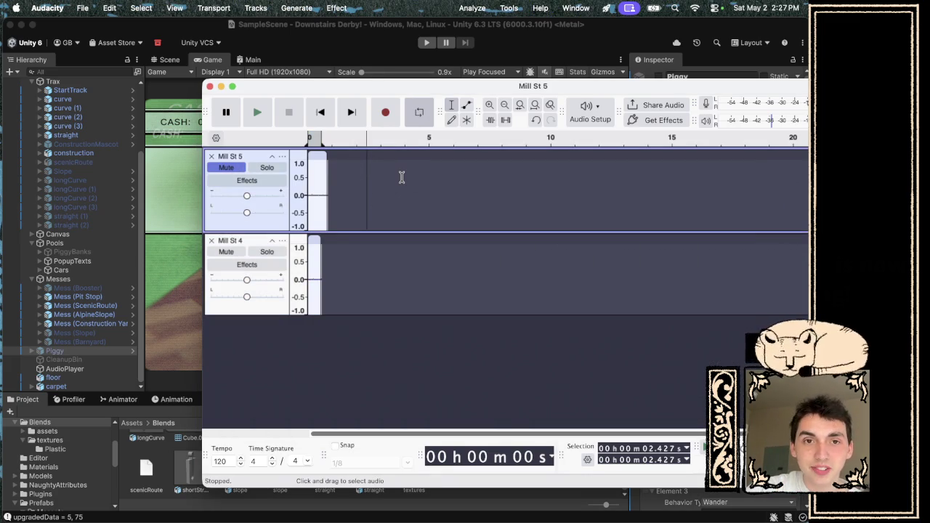
pyautogui.click(328, 116)
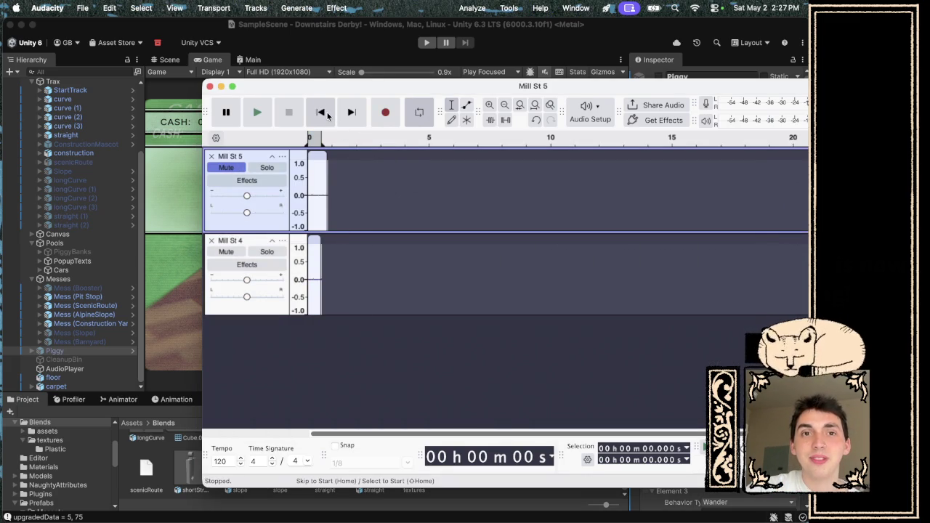
pyautogui.press('space')
pyautogui.press('space')
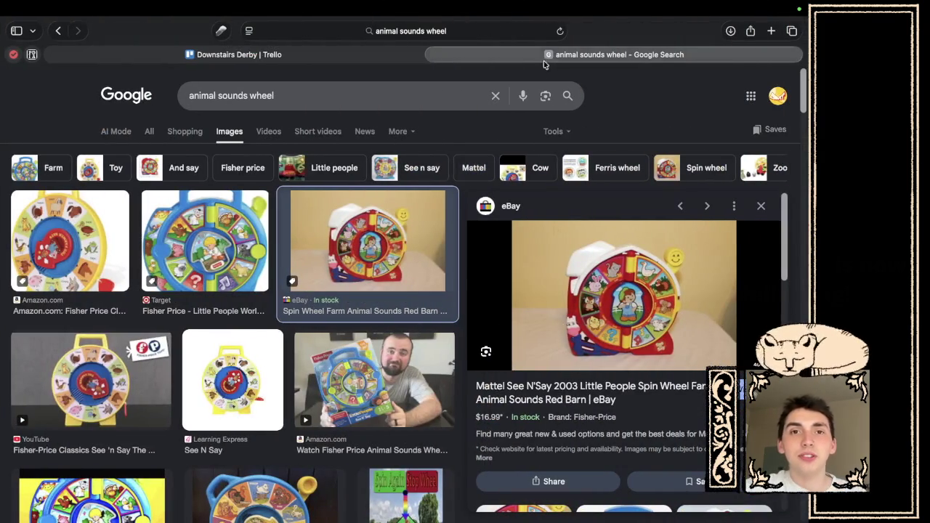
# - Open freesound.org and search 'roll', limited to Creative Commons 0 sounds
pyautogui.click(498, 31)
pyautogui.write('fgre')
pyautogui.press('BackSpace')
pyautogui.press('BackSpace')
pyautogui.press('BackSpace')
pyautogui.write('reesound.org')
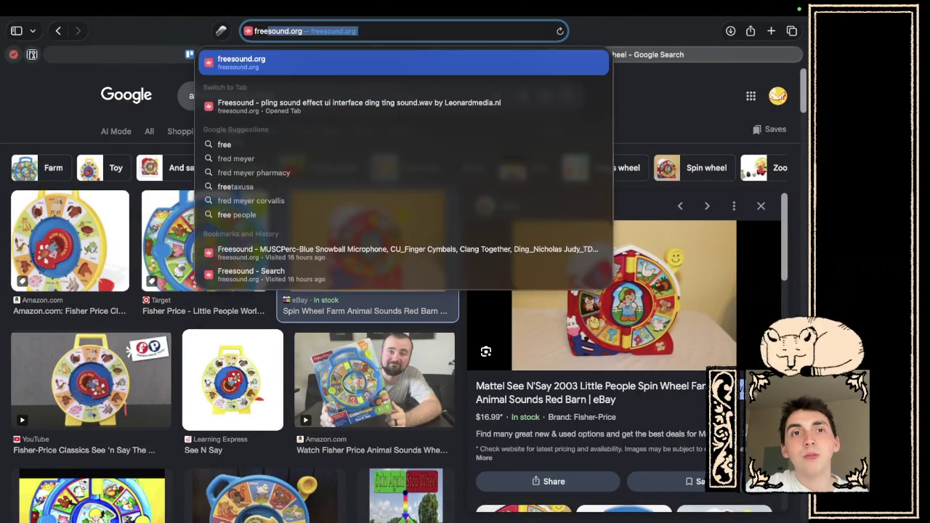
pyautogui.press('Return')
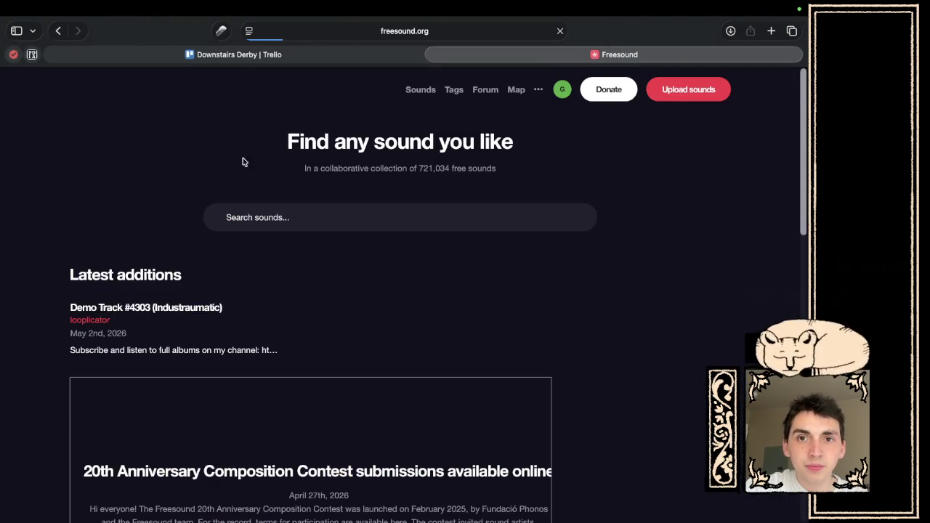
pyautogui.write('roll')
pyautogui.press('Return')
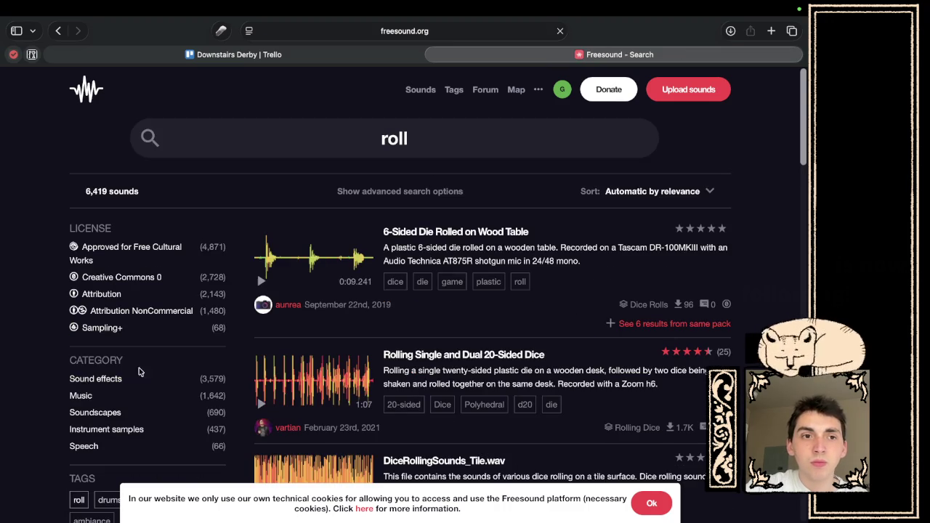
pyautogui.click(124, 277)
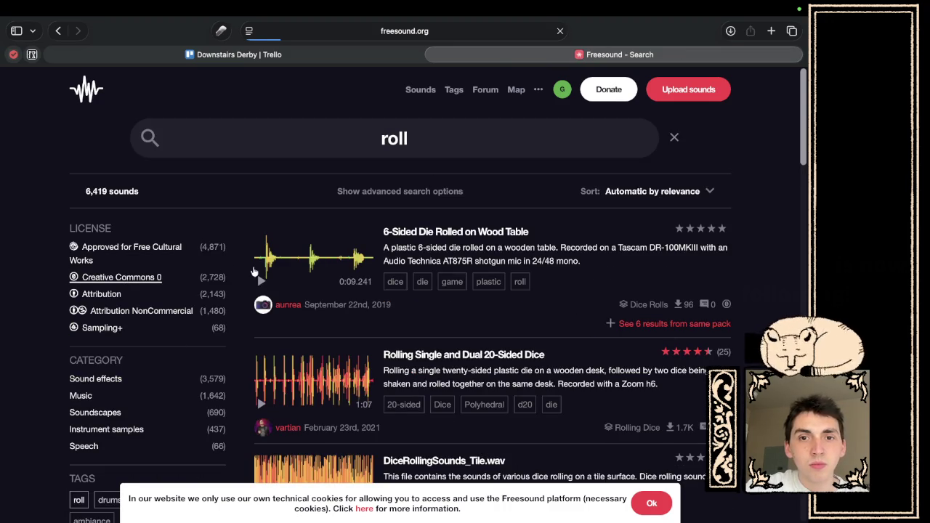
pyautogui.scroll(-2, 258, 330)
pyautogui.scroll(-10, 256, 331)
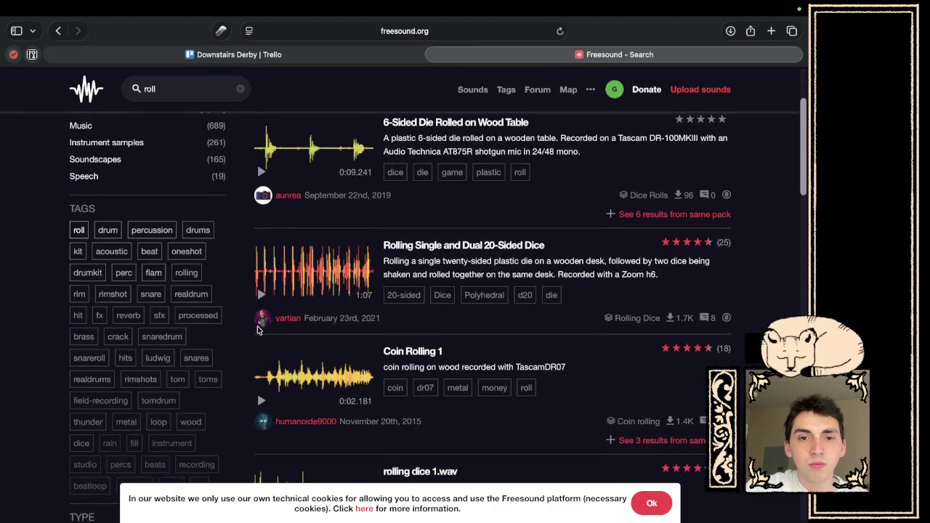
pyautogui.scroll(12, 258, 331)
# - Change the search to 'wheel roll'
pyautogui.click(405, 138)
pyautogui.press('super+Left')
pyautogui.write('wheel')
pyautogui.press('Return')
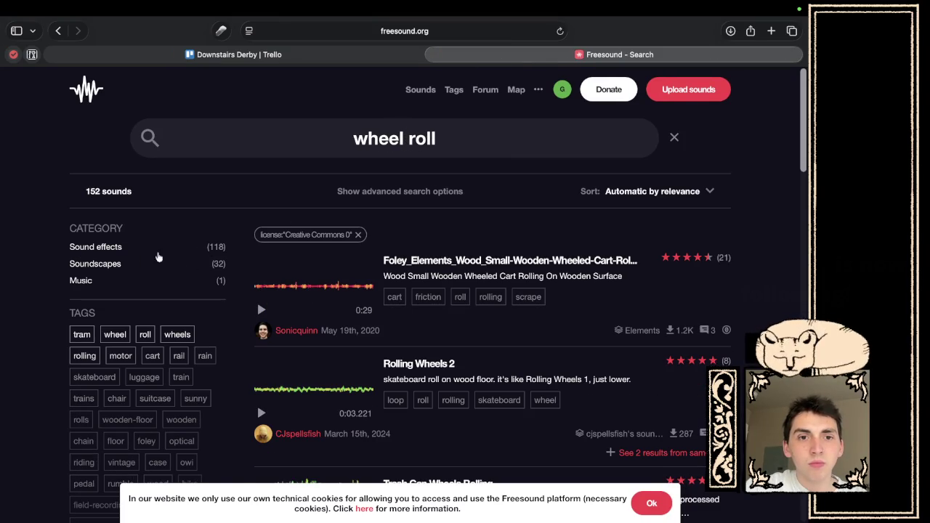
# - Preview the top wheel roll results and open the Rolling Wheels 2 sound page
pyautogui.click(261, 310)
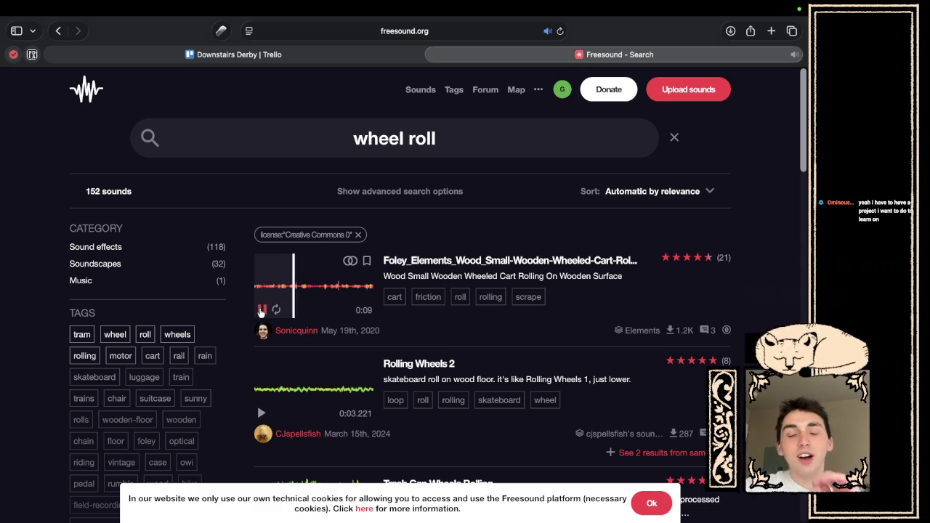
pyautogui.click(261, 310)
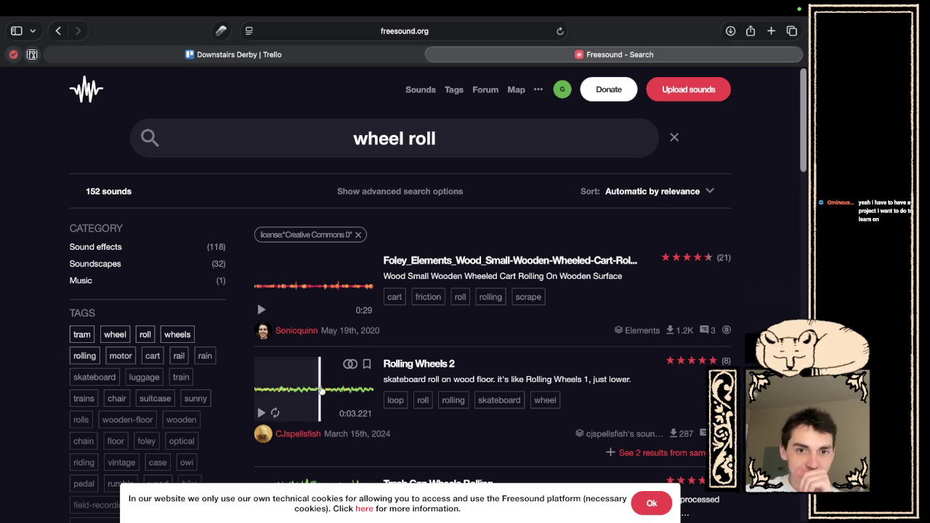
pyautogui.scroll(-2, 320, 378)
pyautogui.click(263, 369)
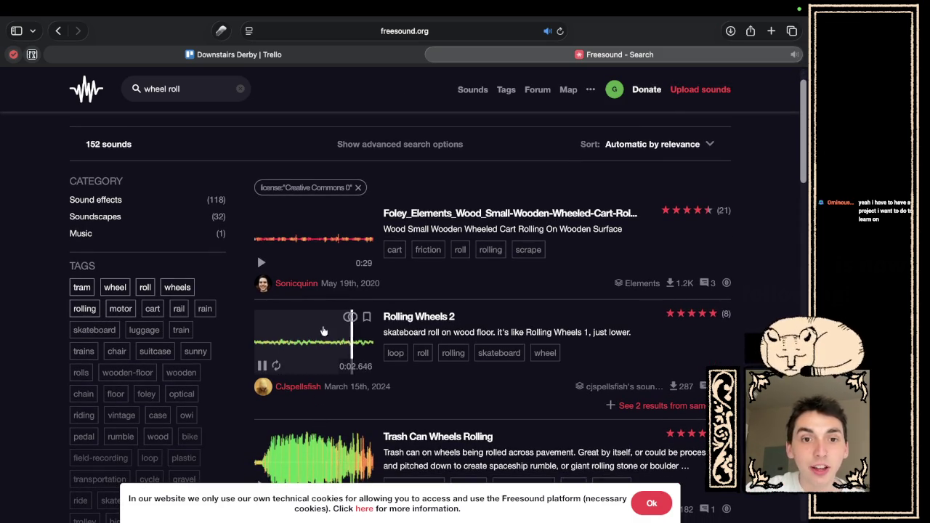
pyautogui.click(263, 366)
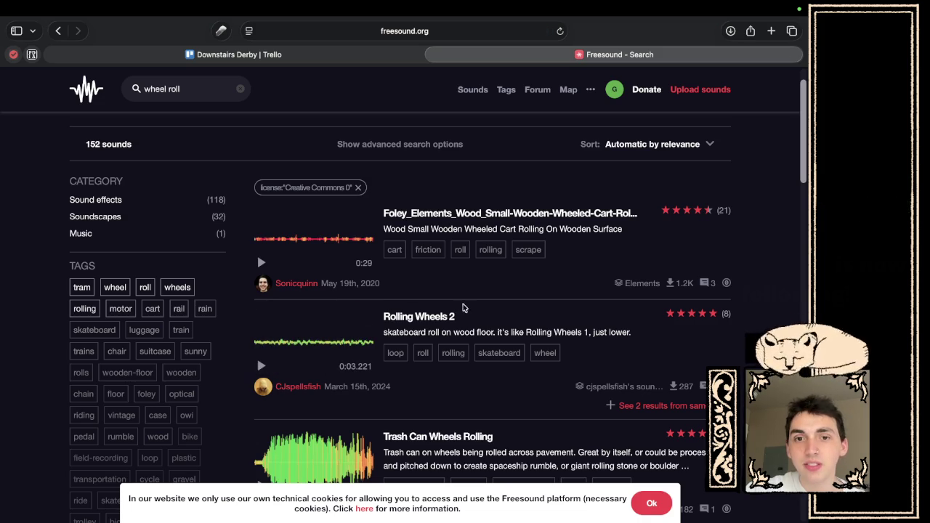
pyautogui.click(425, 319)
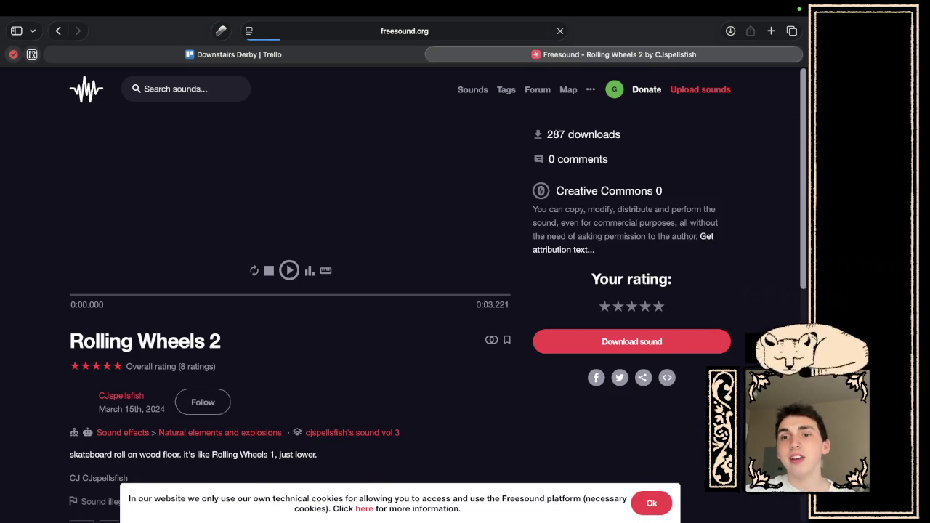
# - Download Rolling Wheels 2, quit the Music app that started playing it, and return to Blender
pyautogui.click(667, 347)
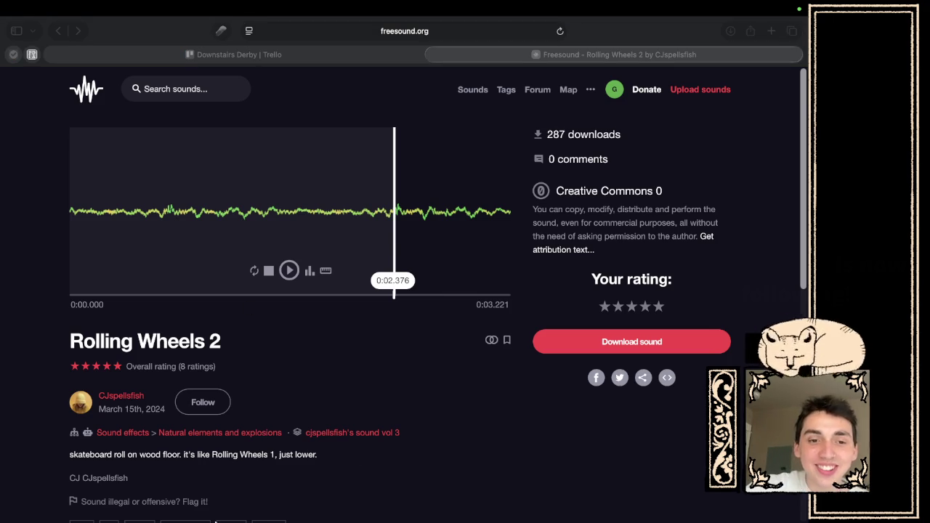
pyautogui.moveTo(229, 518)
pyautogui.rightClick(372, 505)
pyautogui.click(435, 470)
pyautogui.hotkey('ctrl', 'Left')
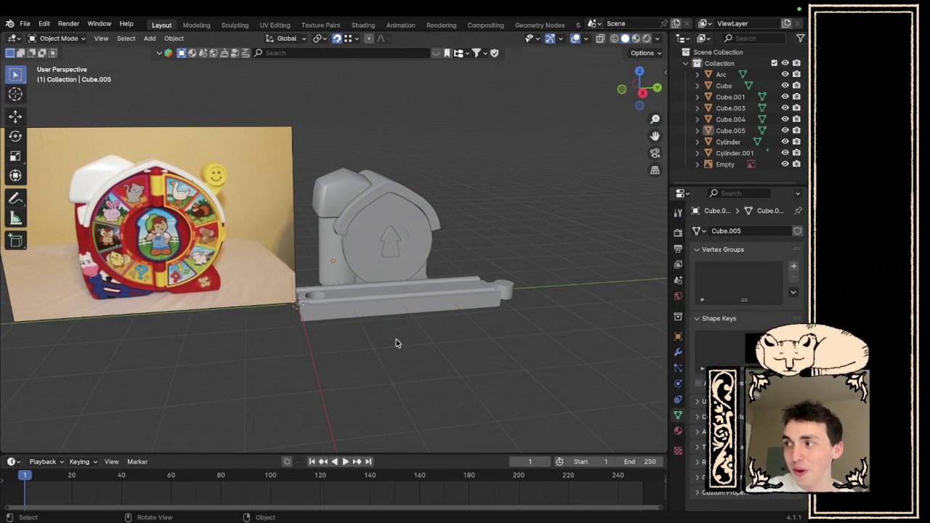
# - Switch to the Unity and Audacity desktop and bring the Audacity project forward
pyautogui.hotkey('ctrl', 'Left')
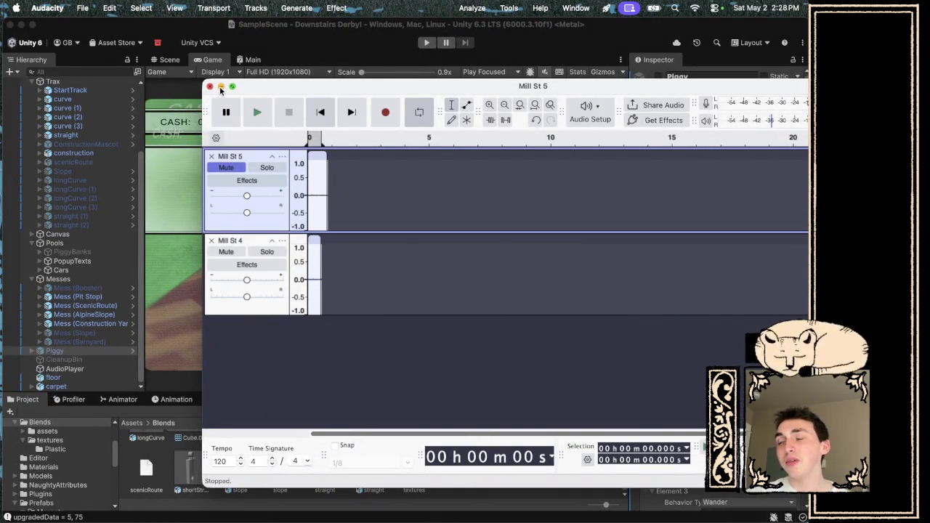
pyautogui.click(221, 86)
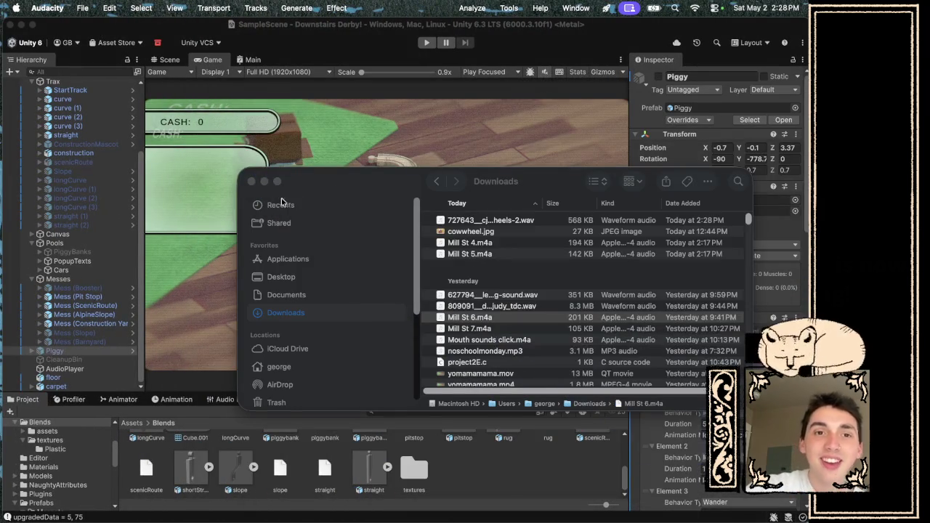
pyautogui.click(263, 183)
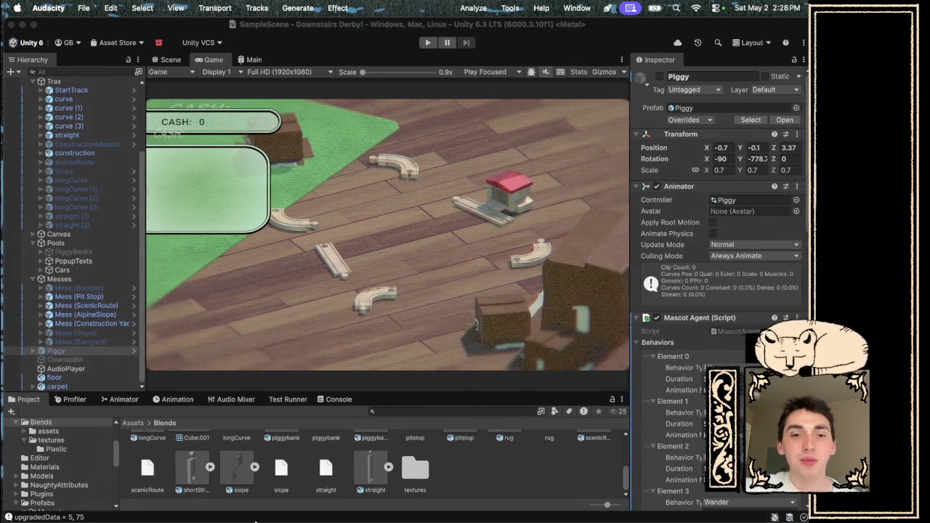
pyautogui.moveTo(550, 518)
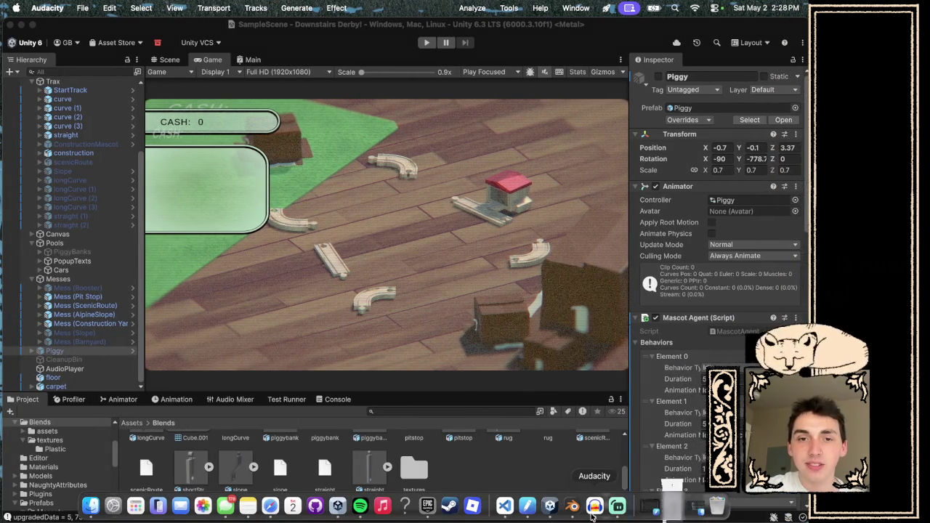
pyautogui.click(594, 511)
# - Drag the rolling-wheels-2 .wav from Downloads into Audacity as a new track
pyautogui.click(102, 507)
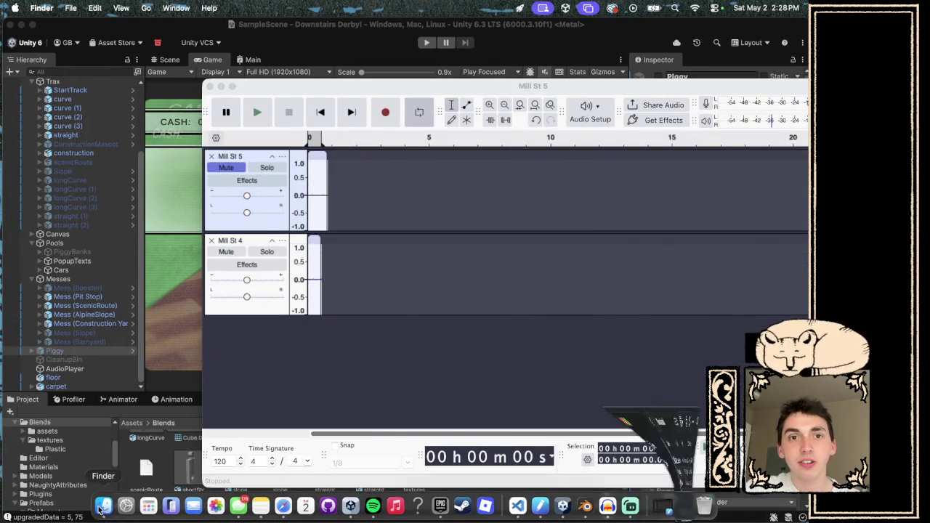
pyautogui.click(510, 222)
pyautogui.moveTo(541, 181); pyautogui.dragTo(576, 301)
pyautogui.moveTo(547, 345)
pyautogui.mouseDown()
pyautogui.moveTo(396, 266)
pyautogui.moveTo(327, 346)
pyautogui.moveTo(347, 312)
pyautogui.mouseUp()
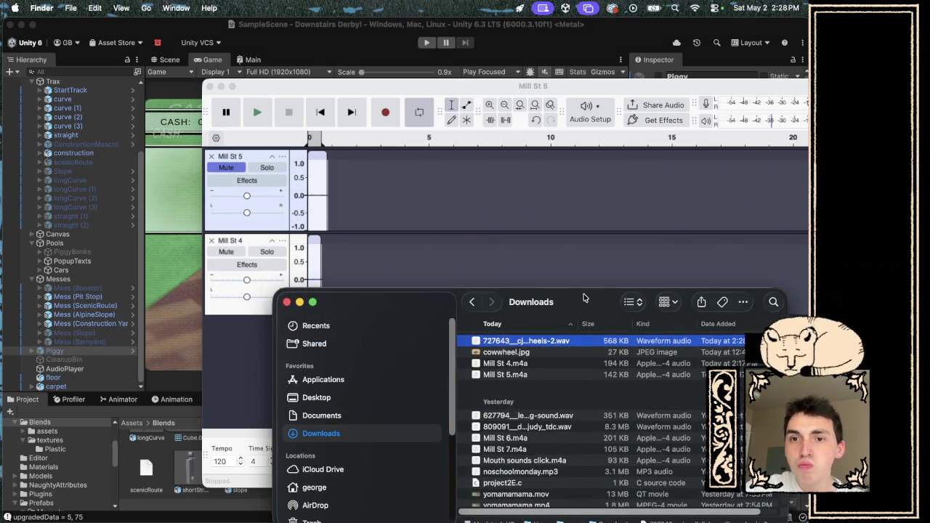
pyautogui.moveTo(581, 299); pyautogui.dragTo(706, 168)
pyautogui.moveTo(651, 210)
pyautogui.mouseDown()
pyautogui.moveTo(546, 276)
pyautogui.moveTo(324, 356)
pyautogui.mouseUp()
pyautogui.click(412, 172)
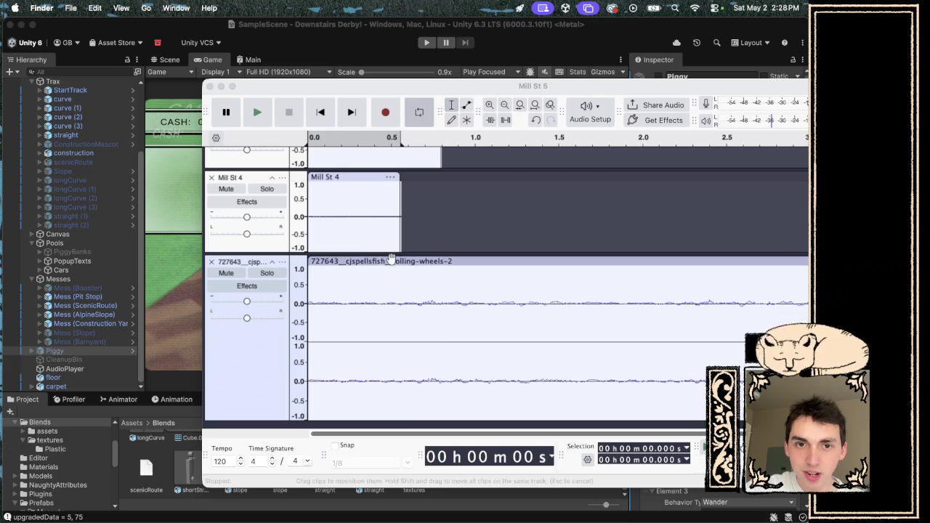
# - Play all three tracks together, toggling Mill St 5's mute to compare, leaving it muted
pyautogui.scroll(2, 383, 257)
pyautogui.press('space')
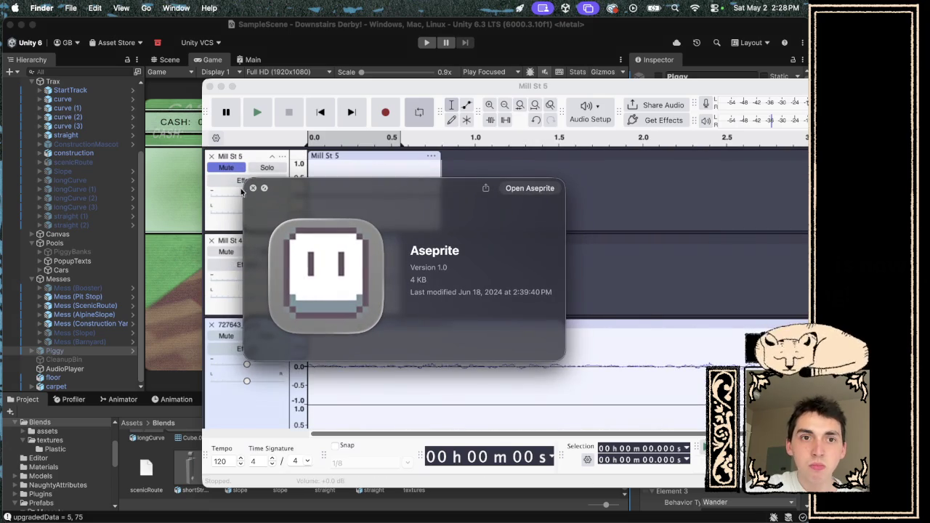
pyautogui.click(253, 188)
pyautogui.click(320, 111)
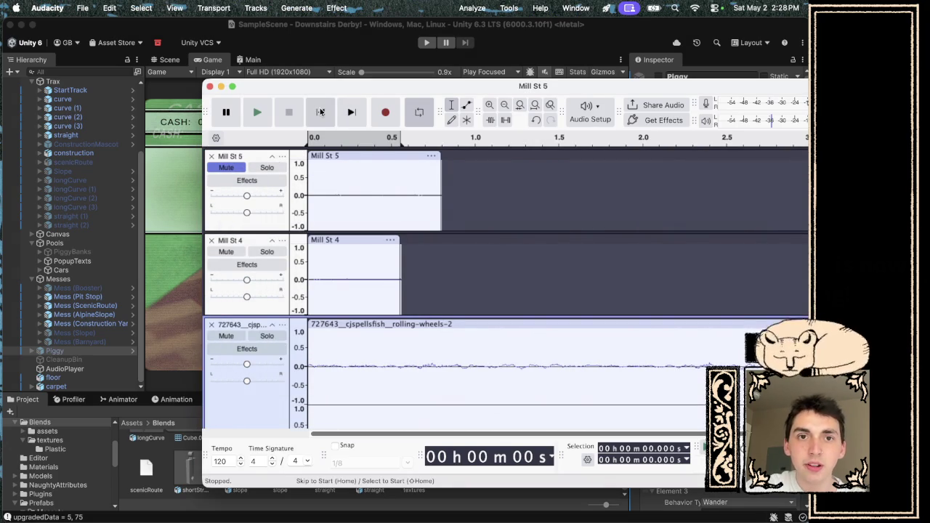
pyautogui.press('space')
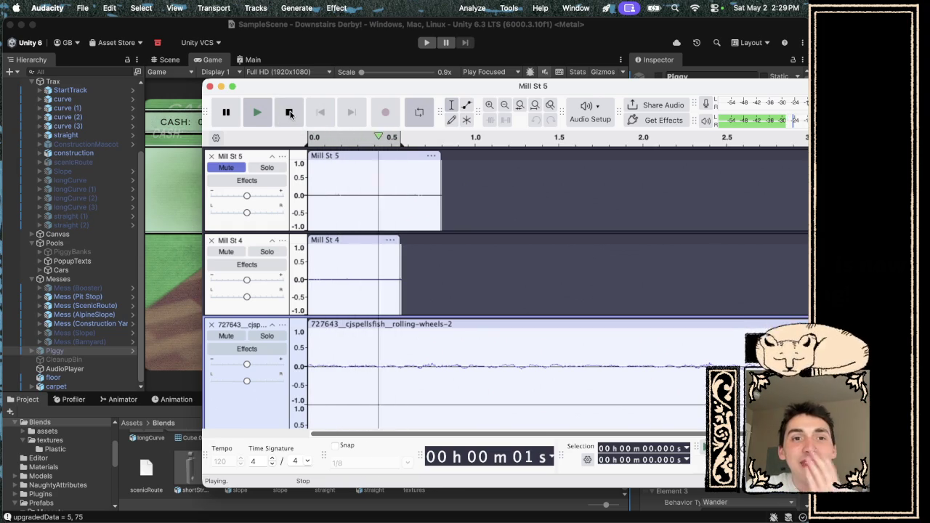
pyautogui.click(226, 167)
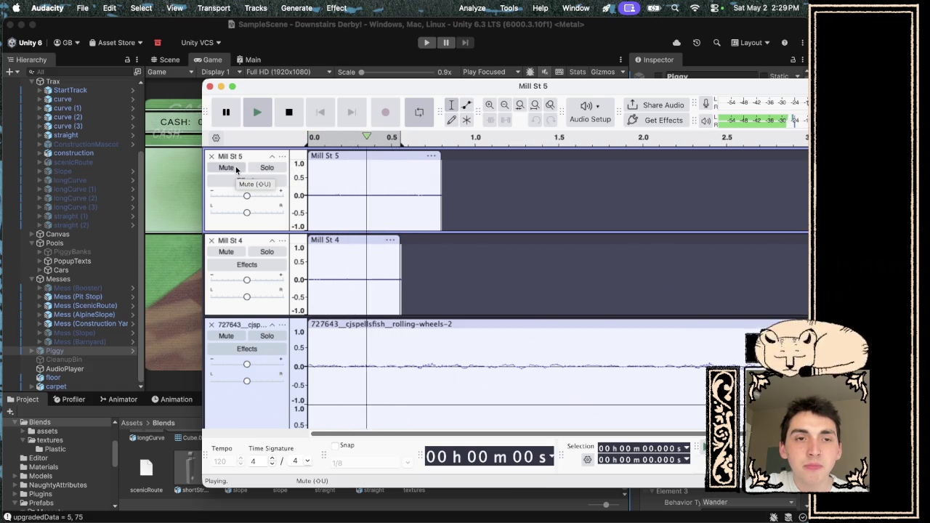
pyautogui.click(231, 168)
pyautogui.click(222, 169)
pyautogui.click(223, 169)
pyautogui.press('space')
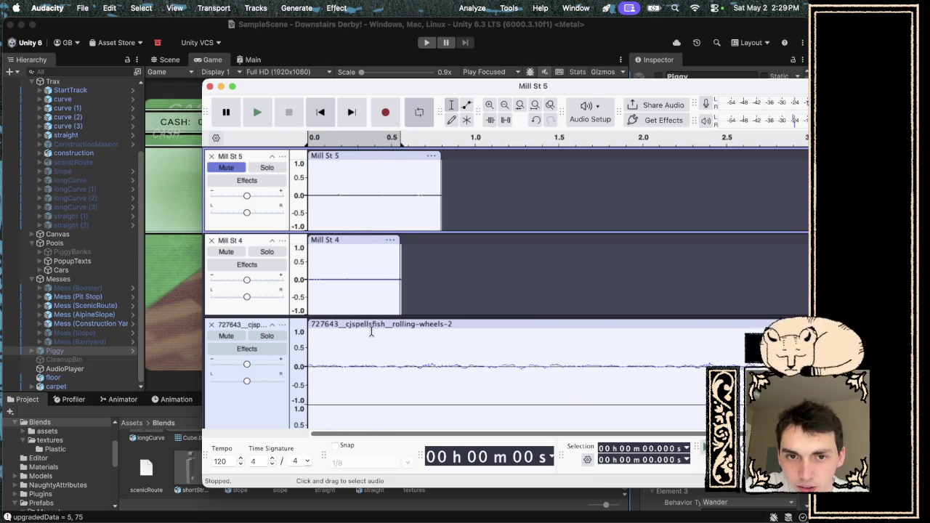
# - Select the whole rolling-wheels clip and browse the Effect menu without applying anything
pyautogui.click(363, 325)
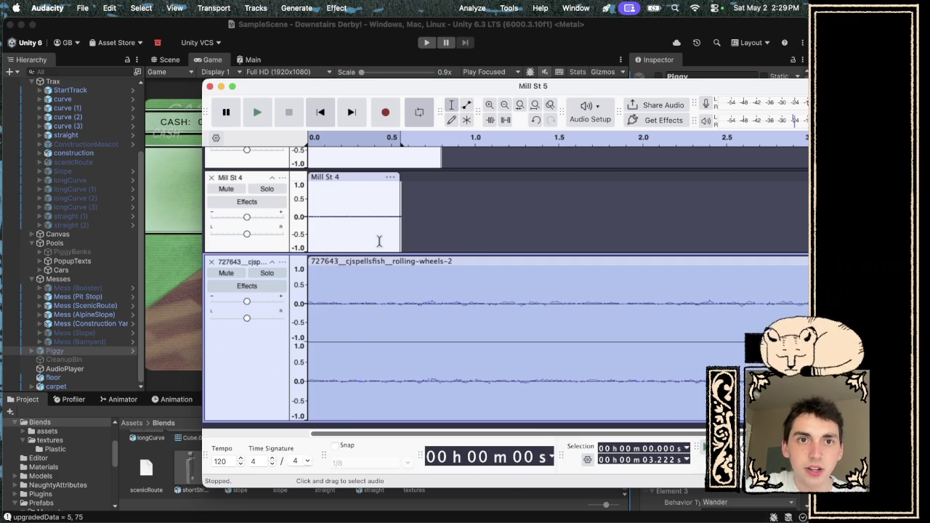
pyautogui.click(333, 8)
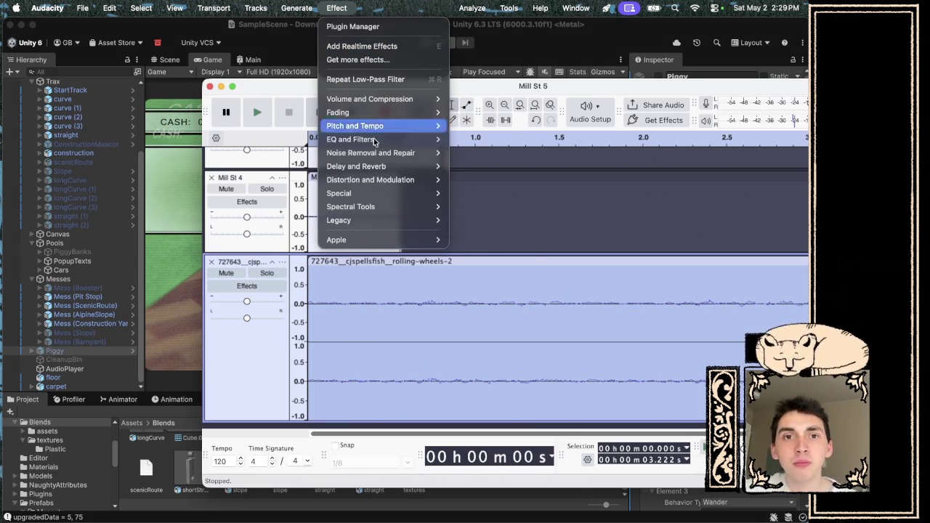
pyautogui.moveTo(376, 222)
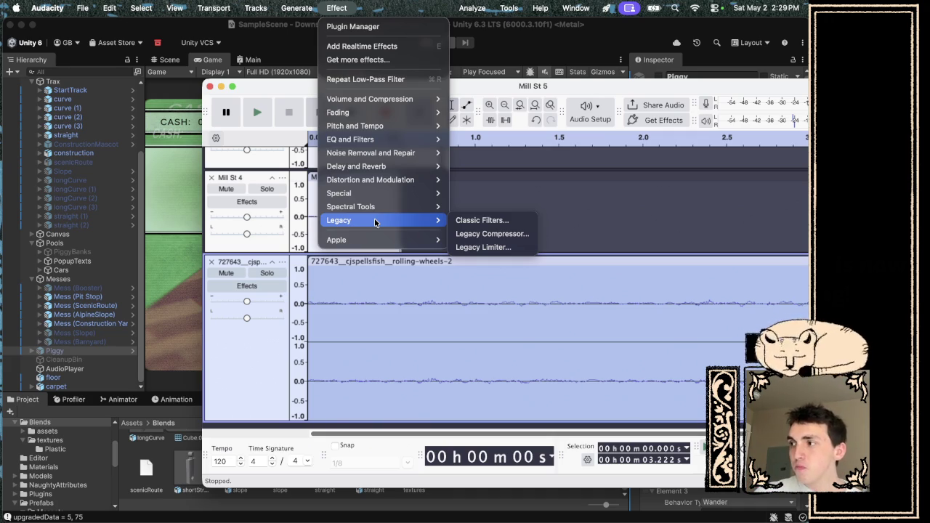
pyautogui.moveTo(398, 129)
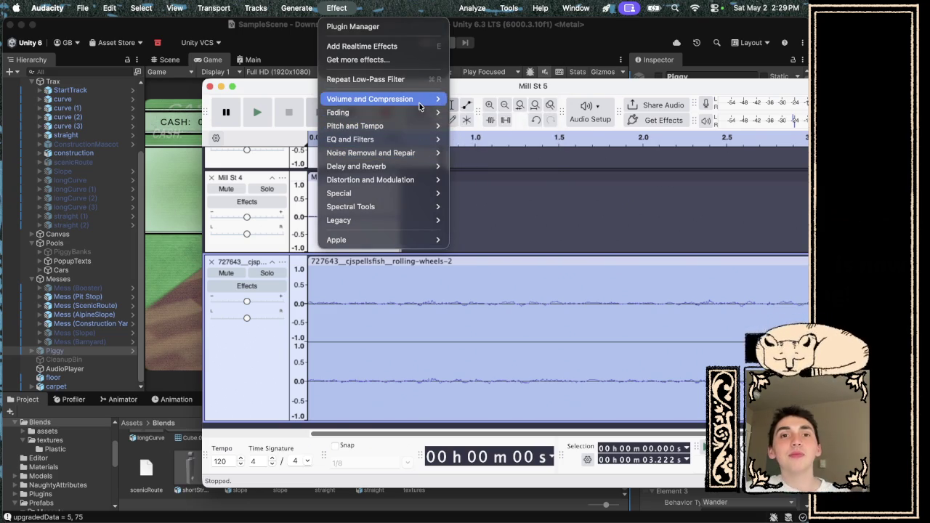
pyautogui.click(615, 320)
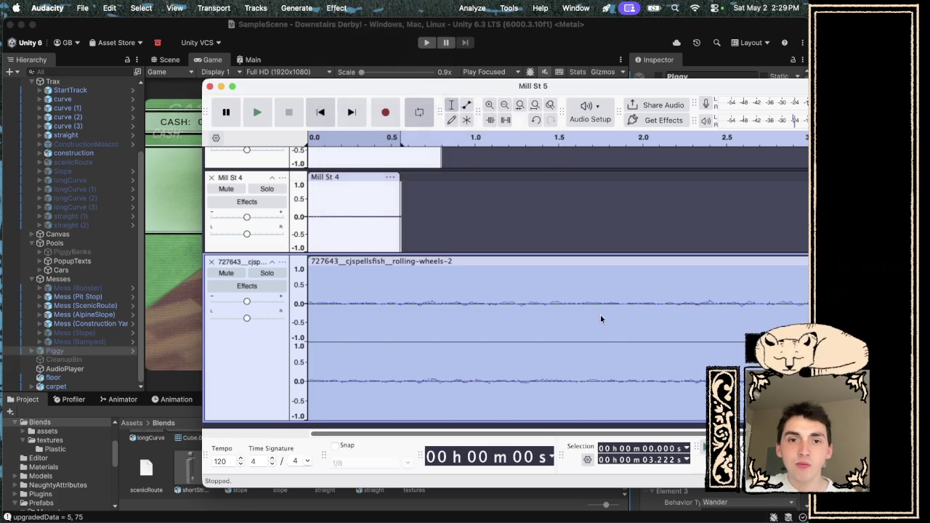
# - Select 0–0.555 s, apply Fading > Fade Out, and play the result
pyautogui.click(400, 269)
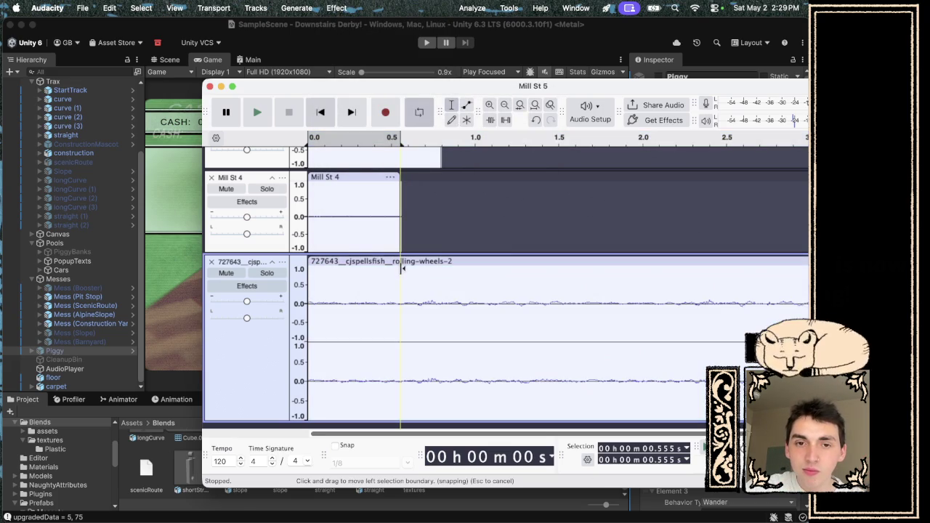
pyautogui.moveTo(401, 269); pyautogui.dragTo(308, 269)
pyautogui.scroll(3, 349, 240)
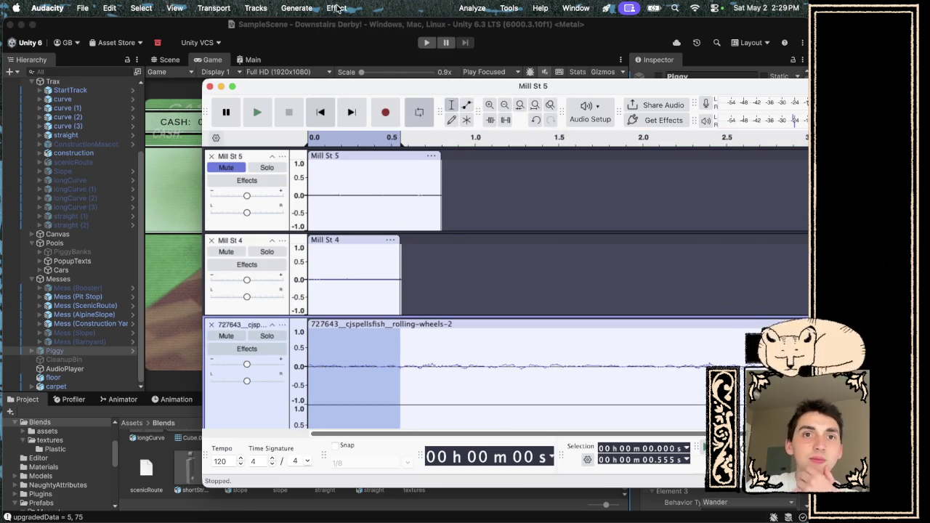
pyautogui.click(329, 8)
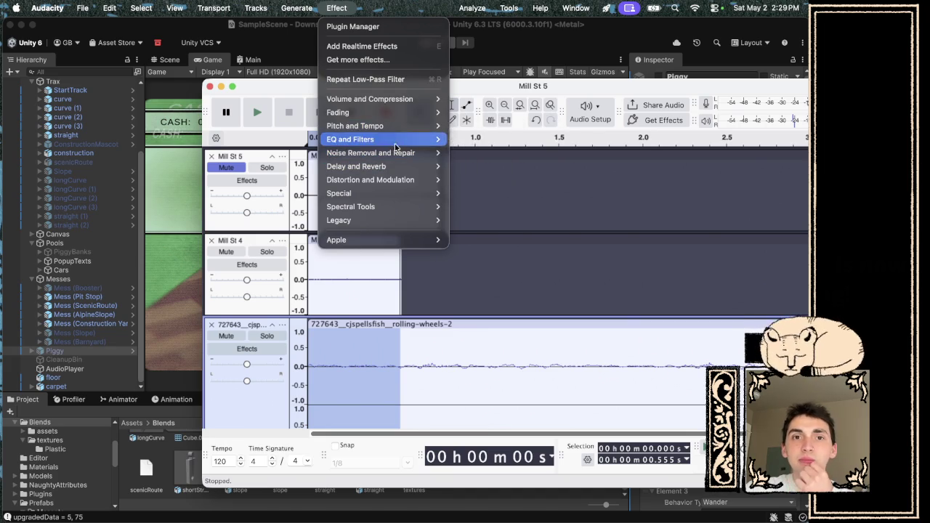
pyautogui.moveTo(398, 112)
pyautogui.click(484, 168)
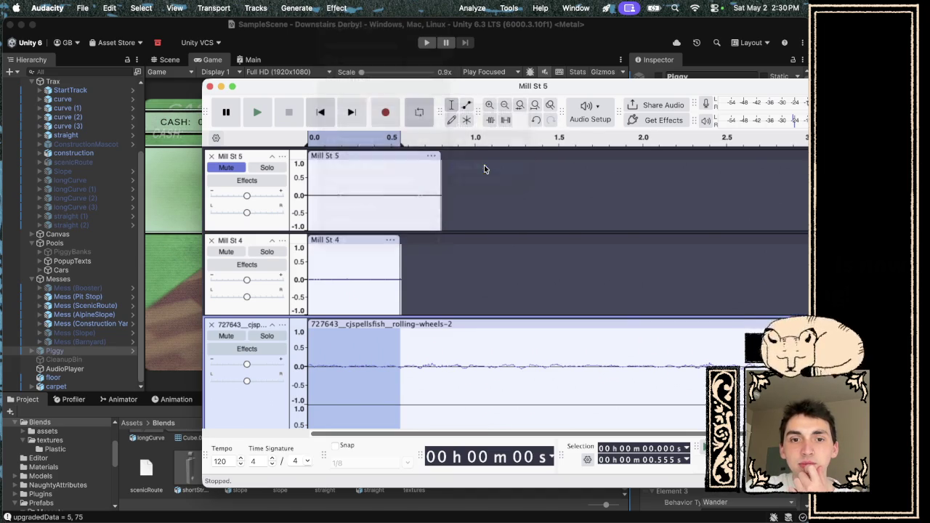
pyautogui.scroll(-2, 484, 165)
pyautogui.press('space')
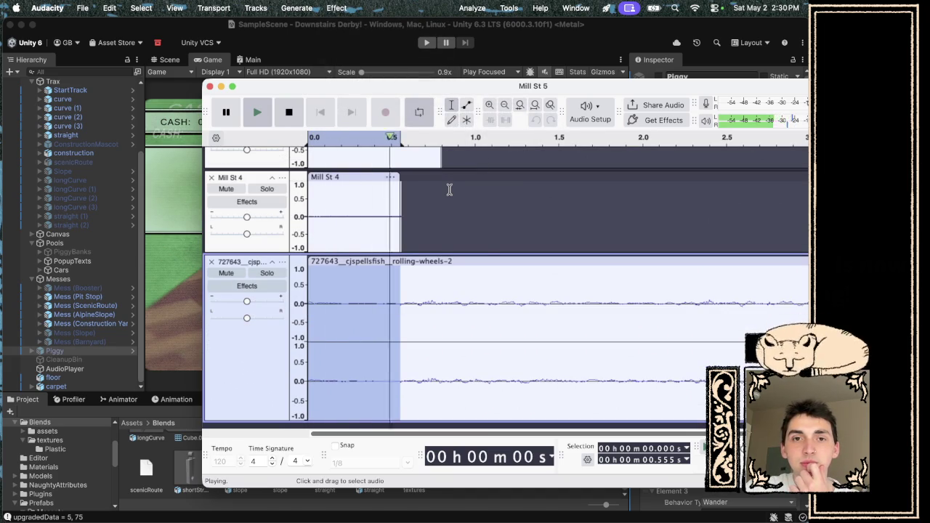
pyautogui.scroll(2, 458, 210)
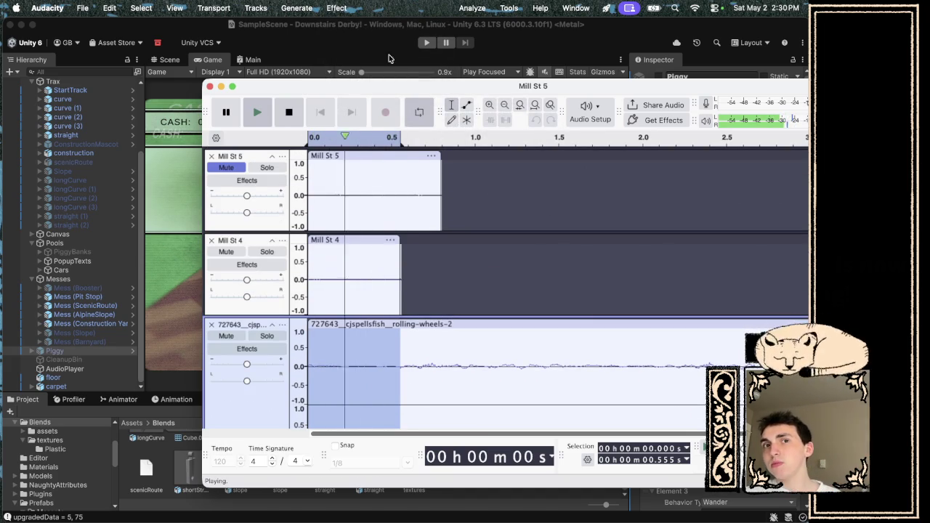
# - Apply Fading > Fade In to the same selection, preview it, and move the window down-right
pyautogui.click(337, 8)
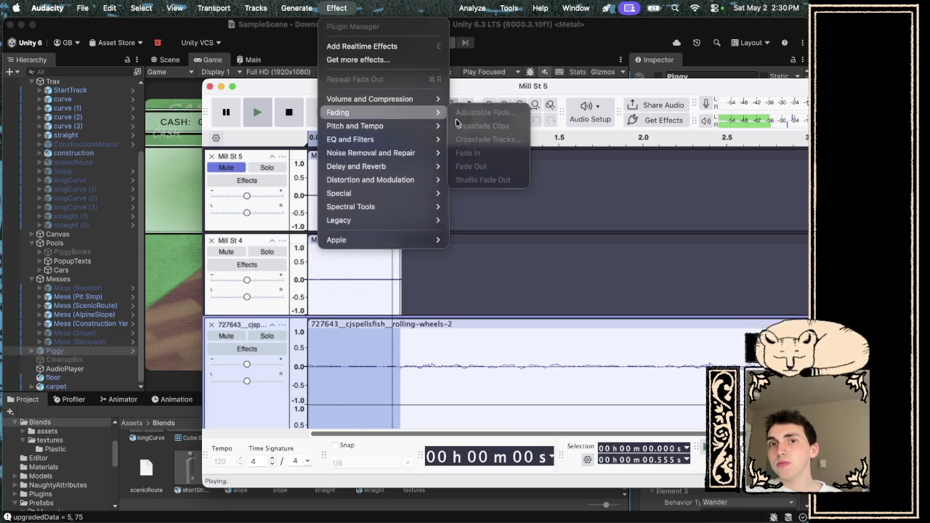
pyautogui.click(467, 98)
pyautogui.click(288, 112)
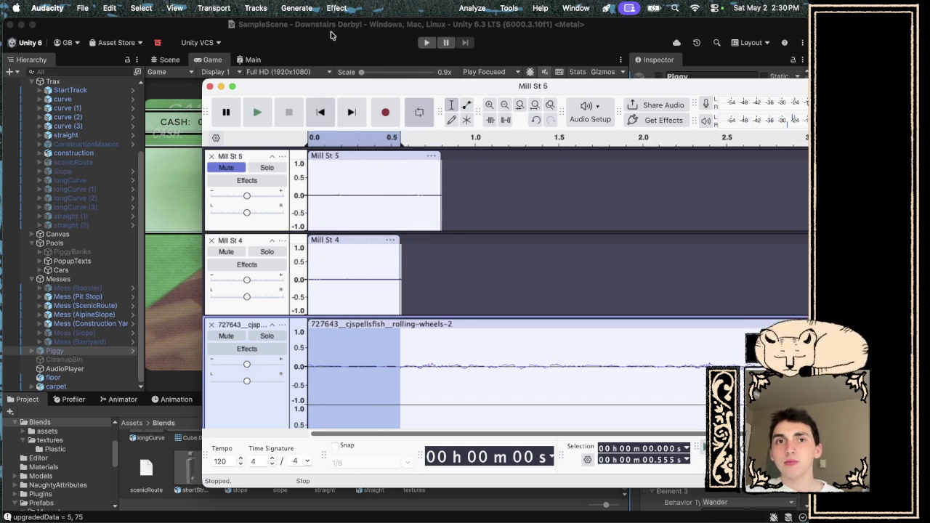
pyautogui.click(336, 8)
pyautogui.moveTo(384, 112)
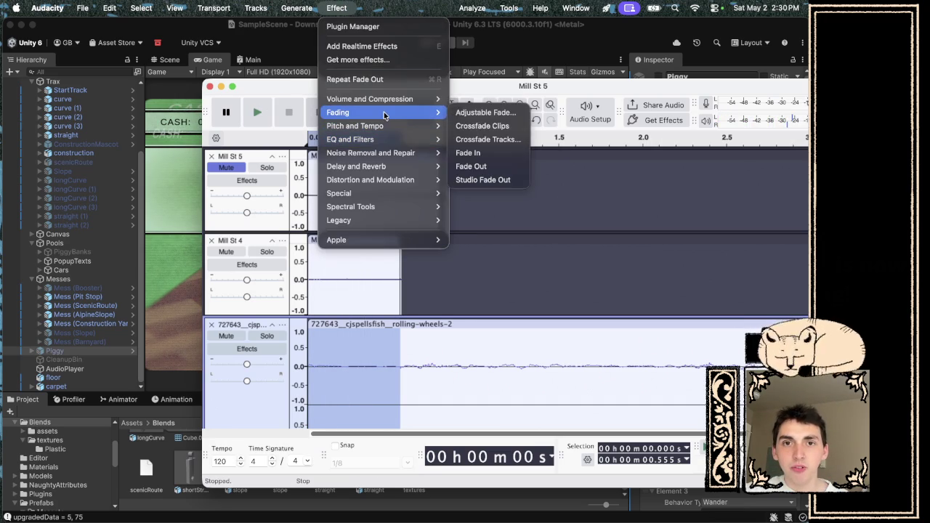
pyautogui.click(486, 152)
pyautogui.scroll(-2, 470, 158)
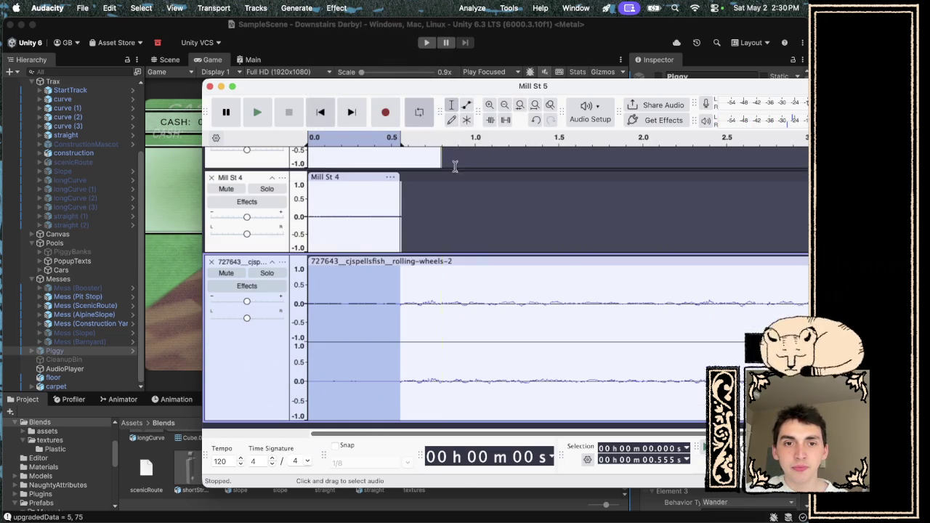
pyautogui.click(258, 112)
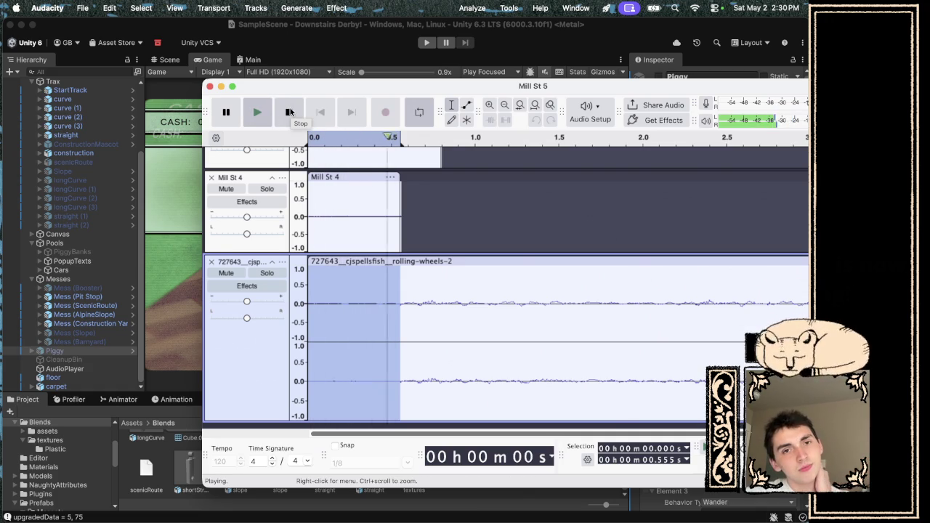
pyautogui.click(290, 111)
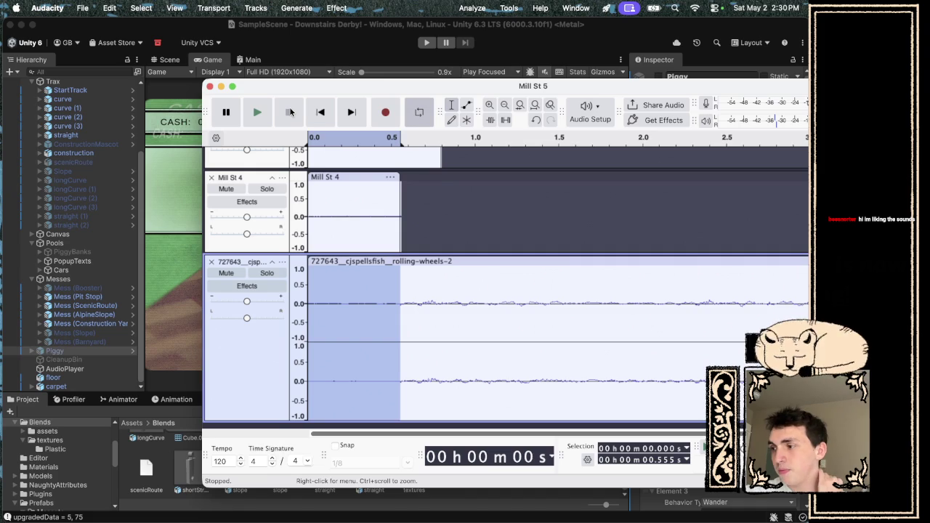
pyautogui.scroll(3, 493, 163)
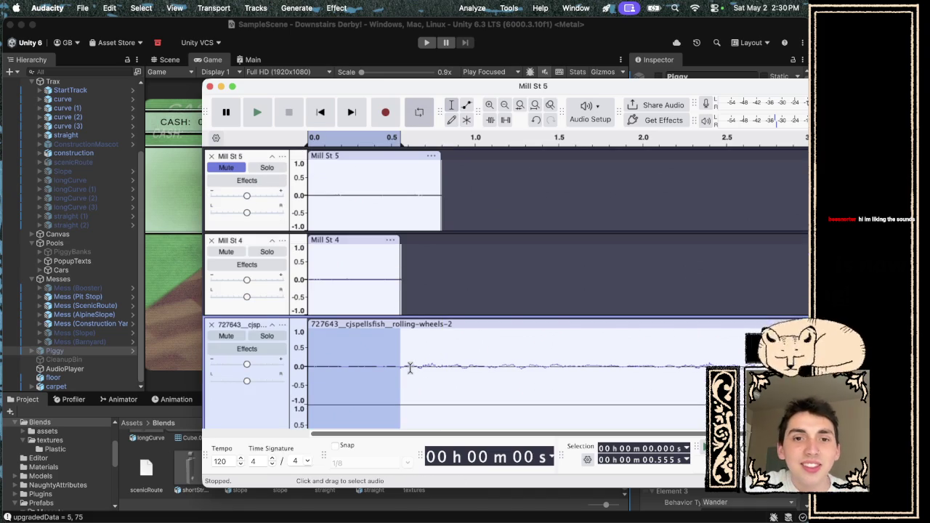
pyautogui.moveTo(357, 86)
pyautogui.mouseDown()
pyautogui.moveTo(593, 298)
pyautogui.moveTo(735, 398)
pyautogui.mouseUp()
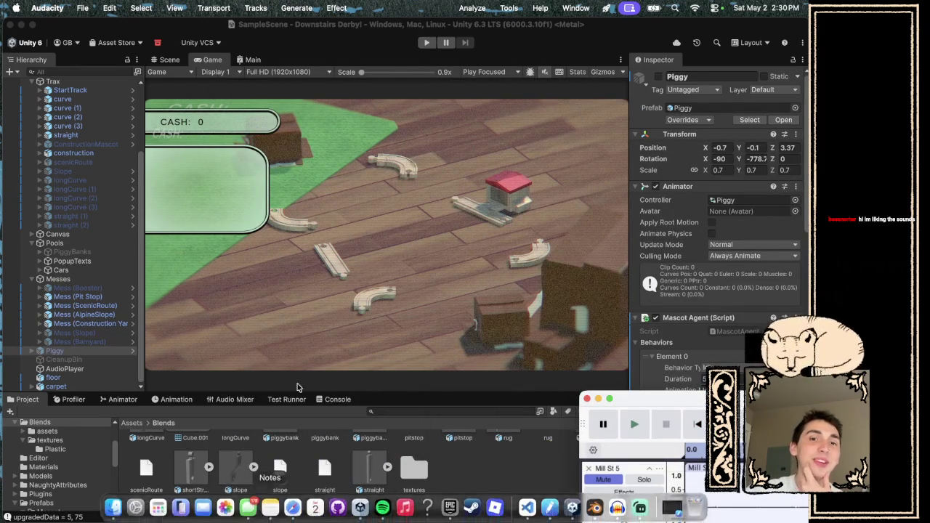
# - In play mode, snap curve and straight pieces into a closed loop, earn 5 cash, then stop
pyautogui.click(427, 42)
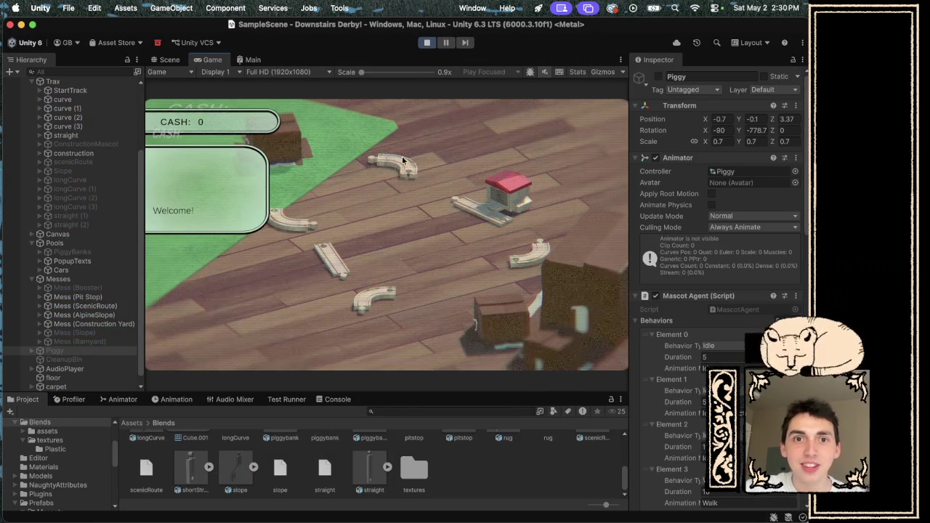
pyautogui.moveTo(437, 191); pyautogui.dragTo(446, 182)
pyautogui.moveTo(296, 224); pyautogui.dragTo(429, 211)
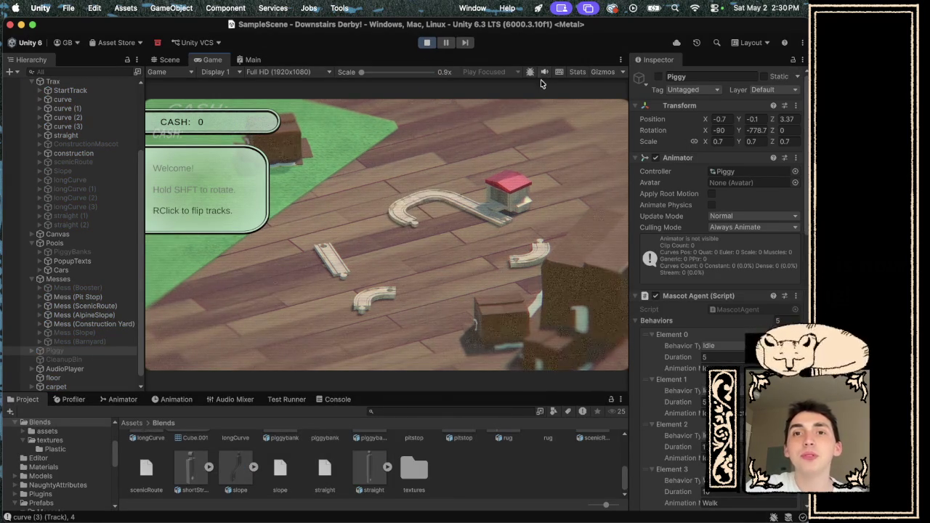
pyautogui.moveTo(341, 254); pyautogui.dragTo(443, 241)
pyautogui.moveTo(374, 298)
pyautogui.mouseDown()
pyautogui.moveTo(378, 287)
pyautogui.moveTo(454, 256)
pyautogui.mouseUp()
pyautogui.moveTo(529, 252); pyautogui.dragTo(529, 251)
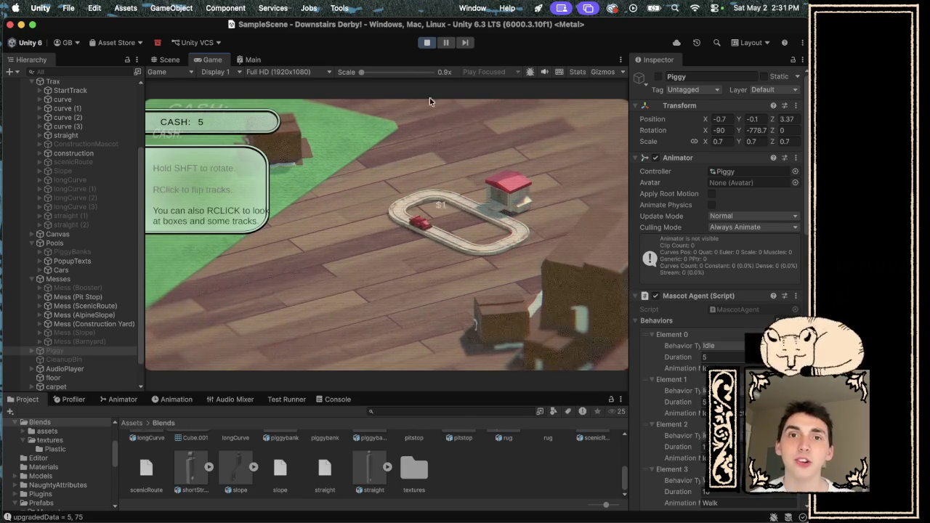
pyautogui.click(427, 44)
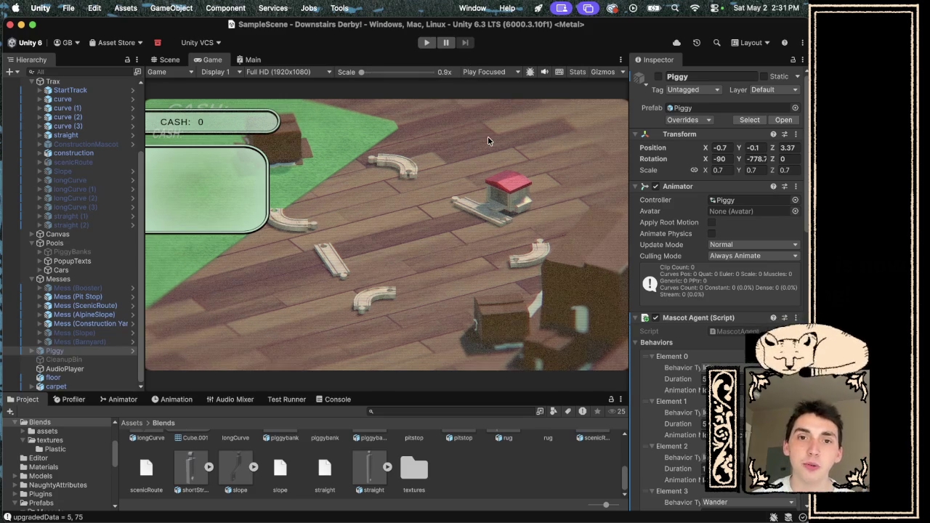
pyautogui.hotkey('ctrl', 'Right')
pyautogui.hscroll(5, 426, 294)
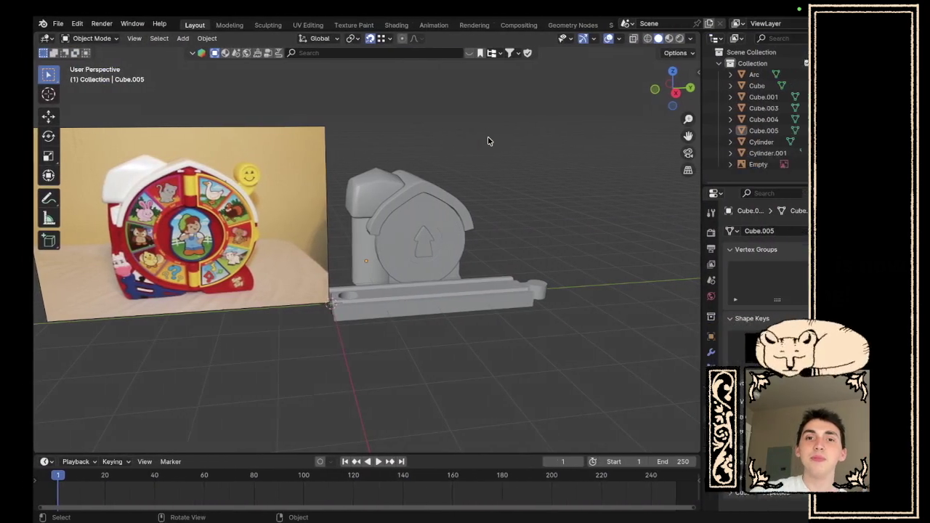
pyautogui.hscroll(10, 426, 294)
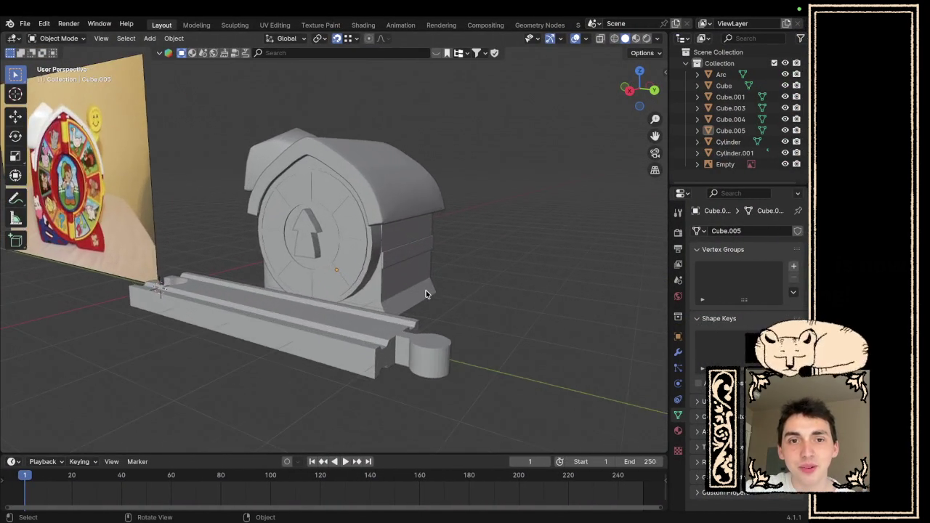
pyautogui.hscroll(5, 426, 291)
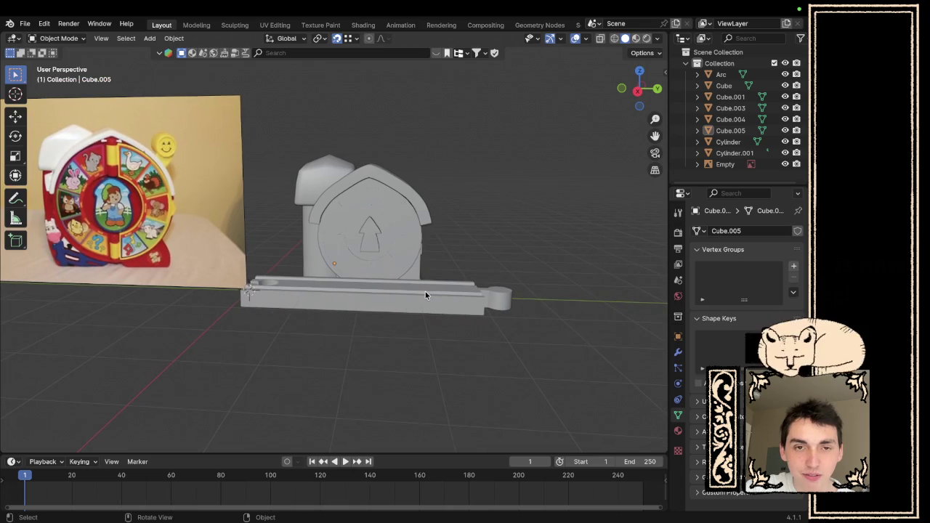
pyautogui.click(419, 237)
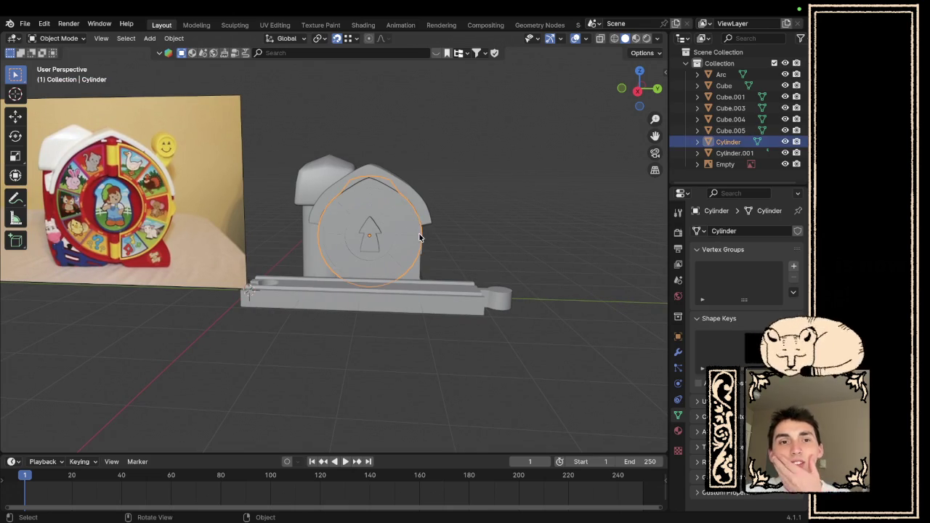
pyautogui.hotkey('ctrl', 'Left')
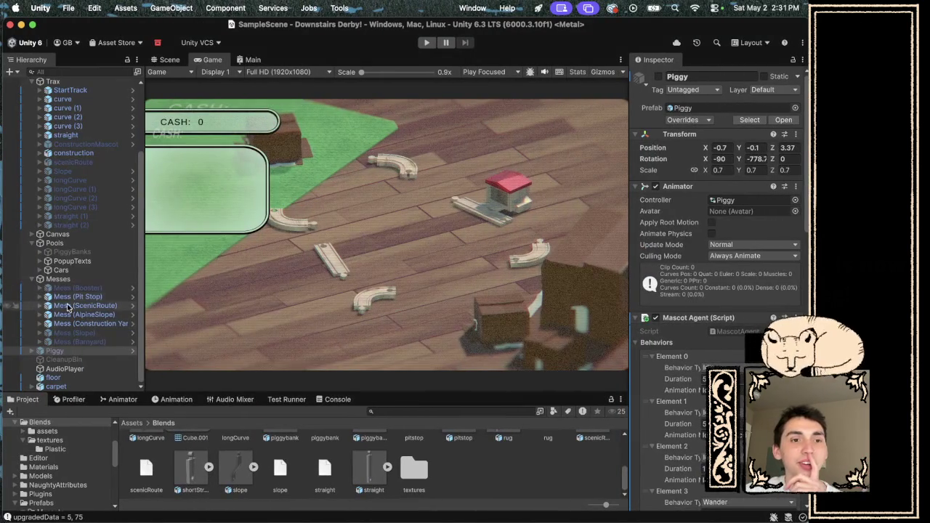
# - Activate the Piggy object in the Inspector and switch back to Audacity
pyautogui.click(658, 76)
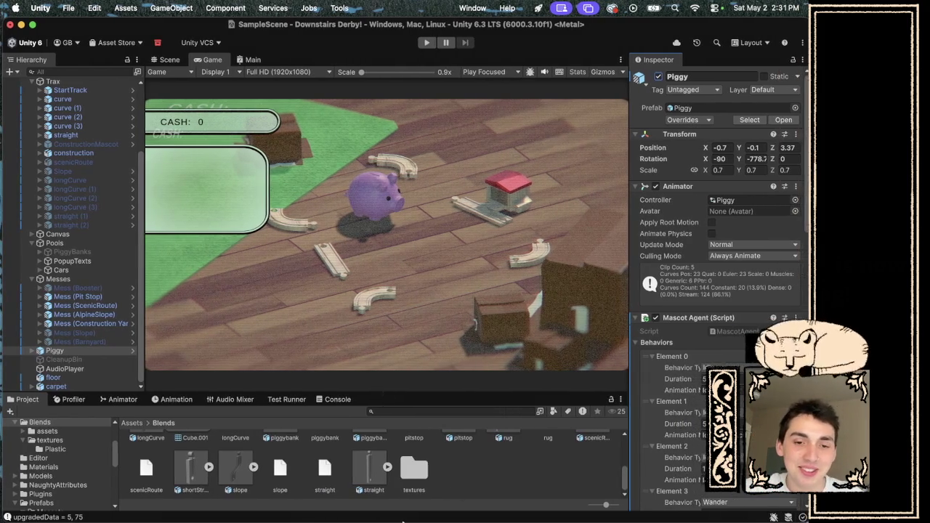
pyautogui.moveTo(528, 513)
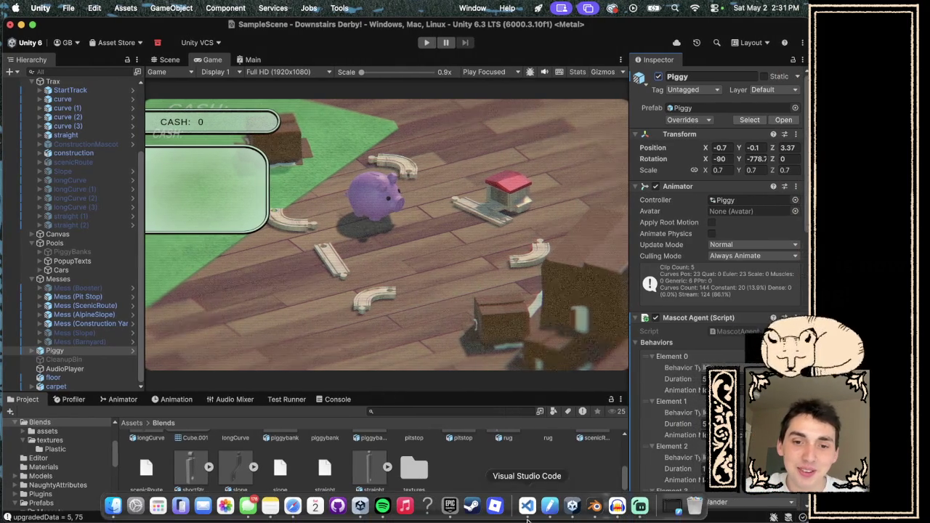
pyautogui.click(618, 508)
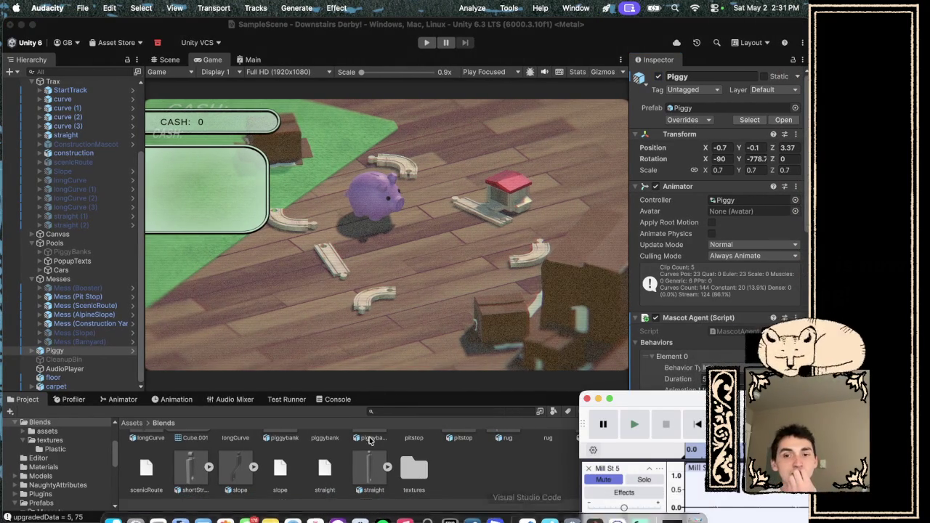
# - Center the Audacity window and try lengthening the end of the Mill St 5 clip
pyautogui.moveTo(656, 402); pyautogui.dragTo(259, 101)
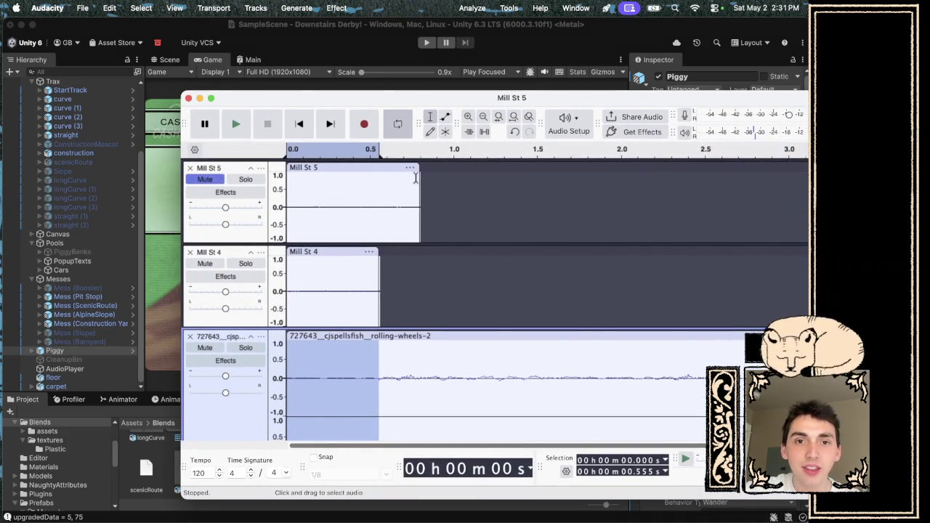
pyautogui.moveTo(424, 169); pyautogui.dragTo(537, 169)
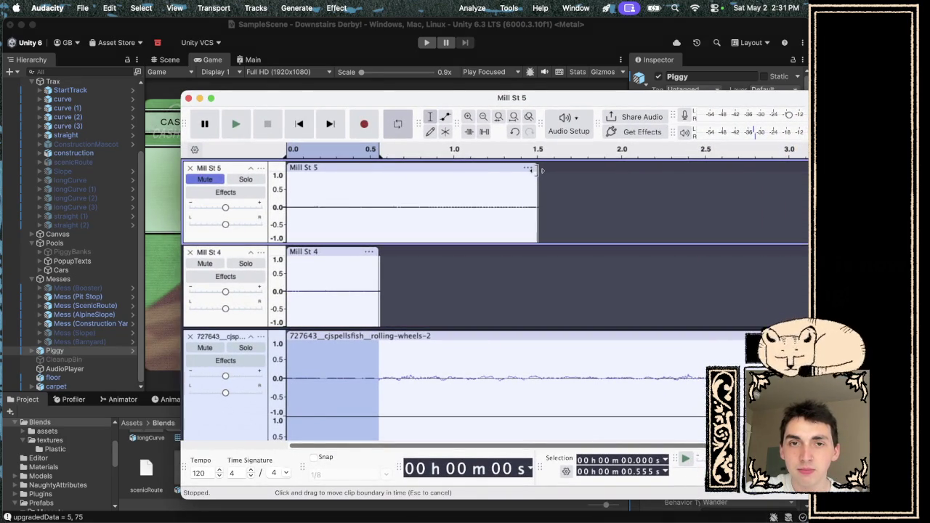
pyautogui.click(391, 155)
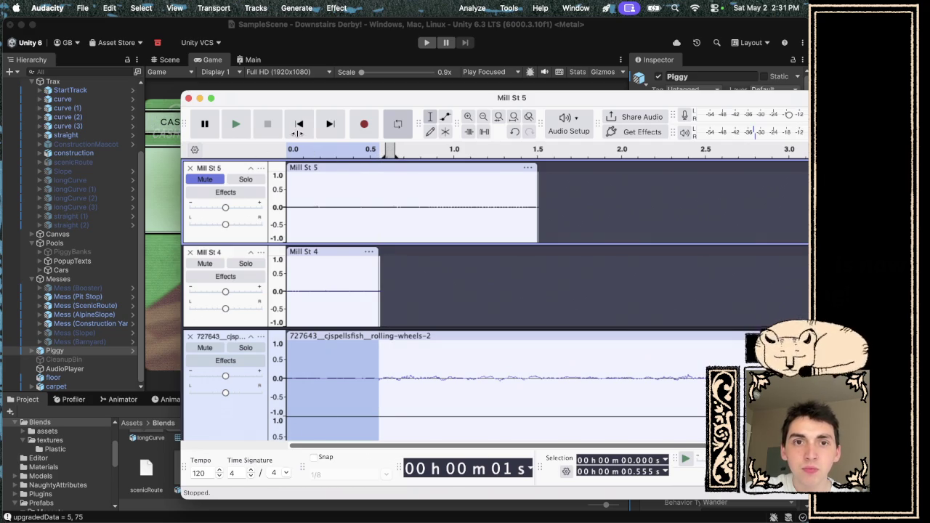
pyautogui.scroll(-2, 399, 206)
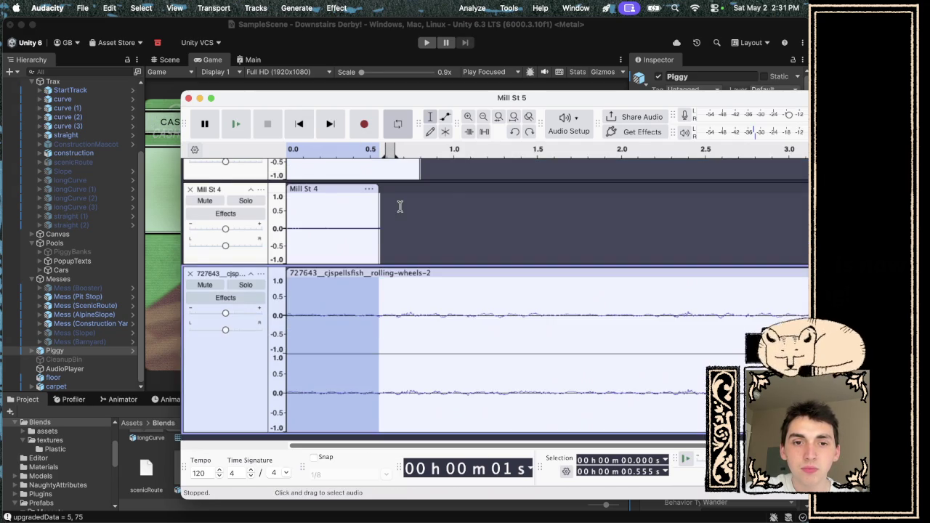
pyautogui.press('cmd+z')
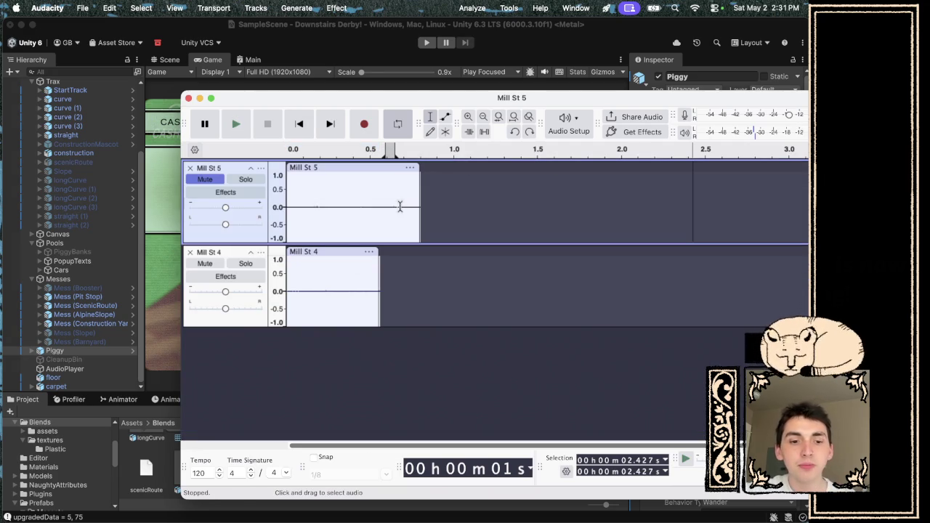
pyautogui.press('cmd+shift+z')
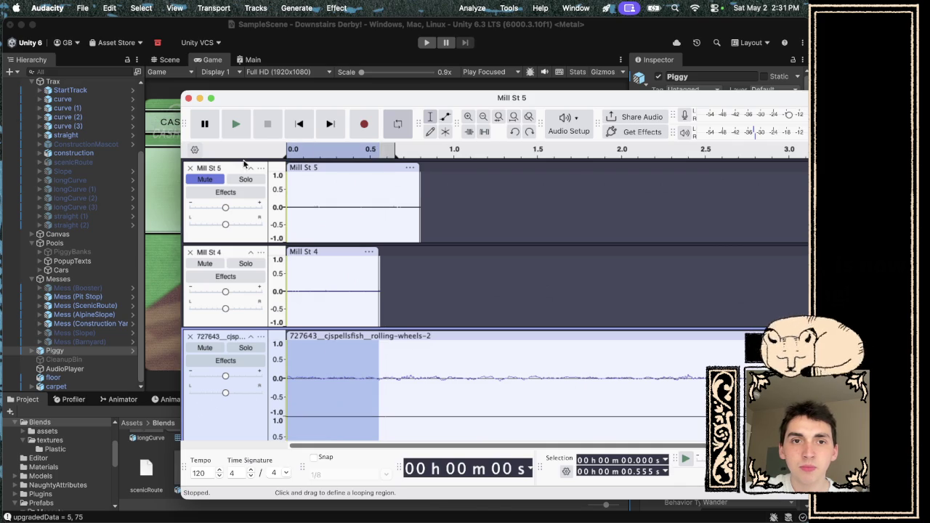
# - Extend the Mill St 5 and Mill St 4 clips to end at 1.0 s and play them
pyautogui.moveTo(396, 155); pyautogui.dragTo(450, 160)
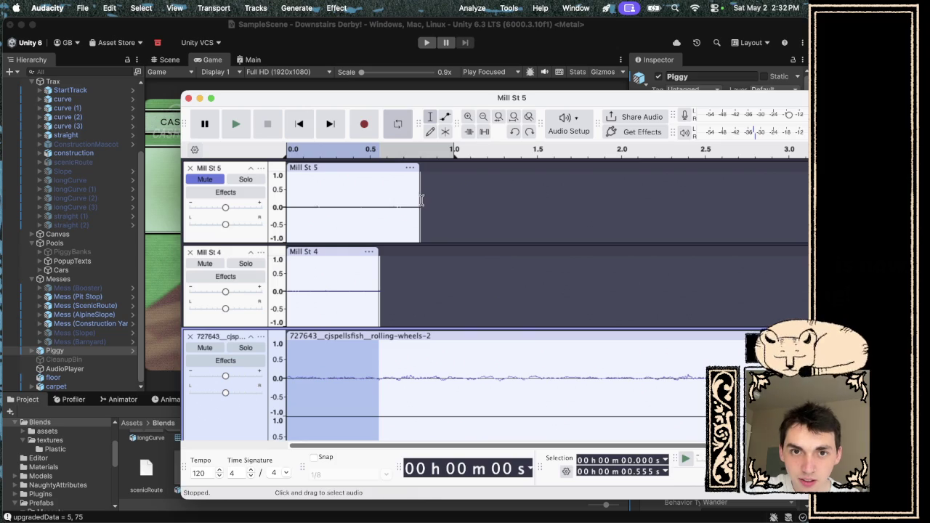
pyautogui.moveTo(421, 169); pyautogui.dragTo(455, 169)
pyautogui.moveTo(380, 254); pyautogui.dragTo(458, 251)
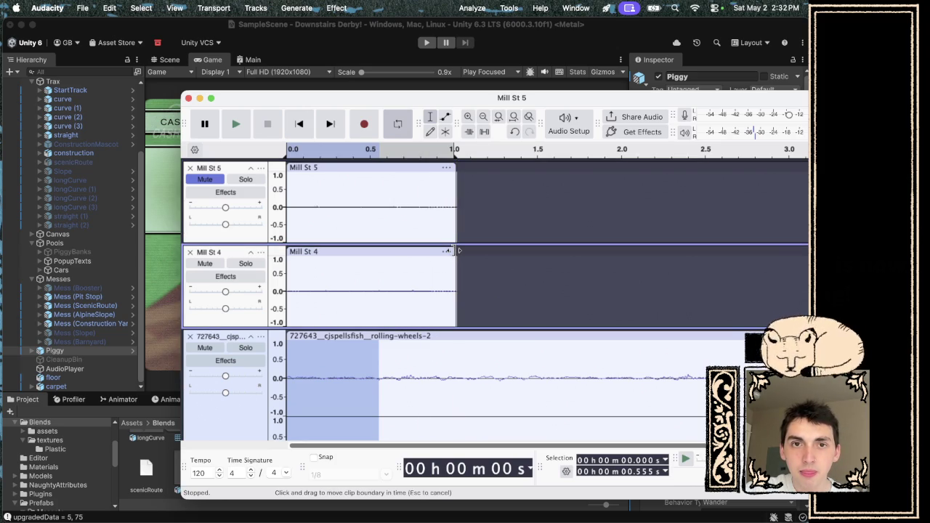
pyautogui.press('space')
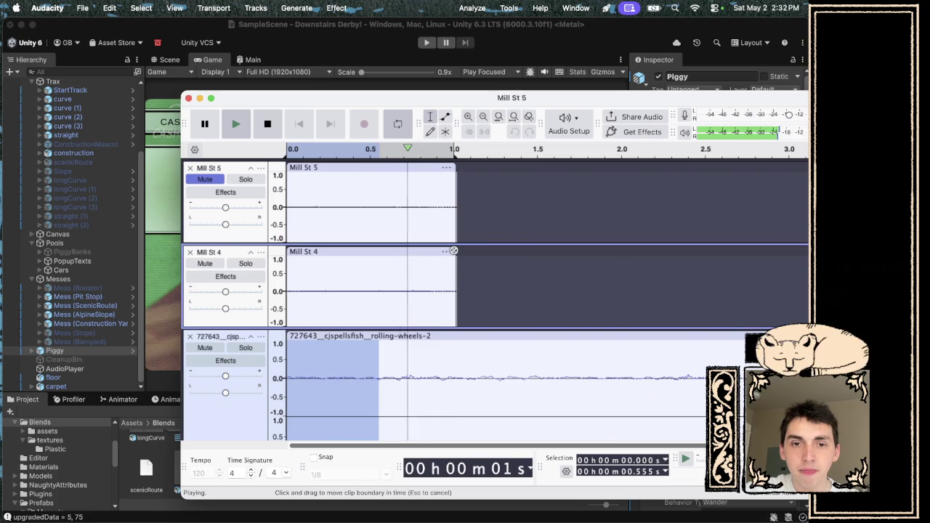
pyautogui.press('space')
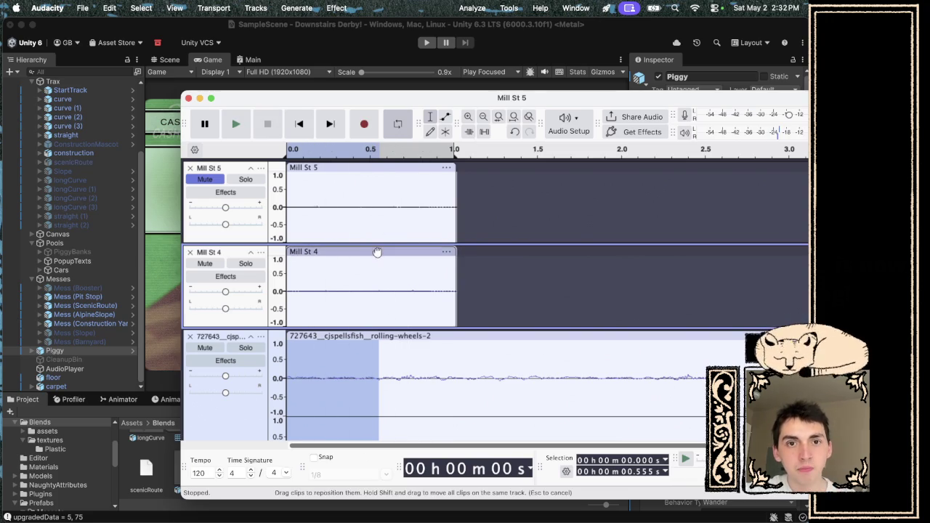
pyautogui.click(377, 252)
pyautogui.click(379, 166)
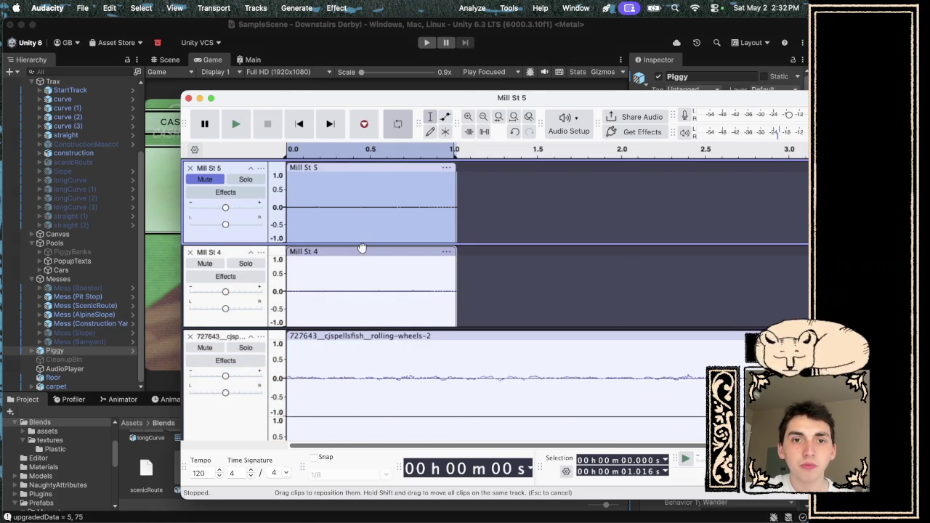
# - Apply Fading > Fade In to the Mill St 4 clip
pyautogui.click(362, 249)
pyautogui.click(336, 8)
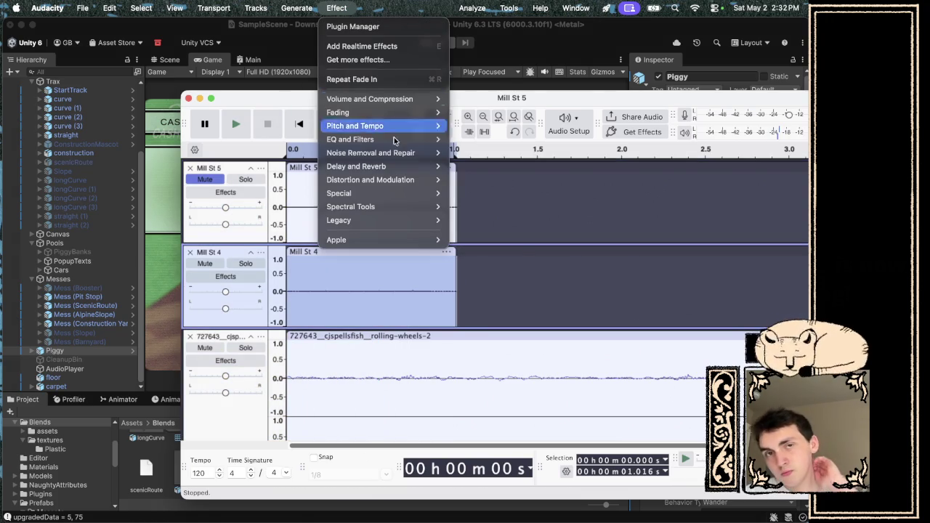
pyautogui.moveTo(398, 115)
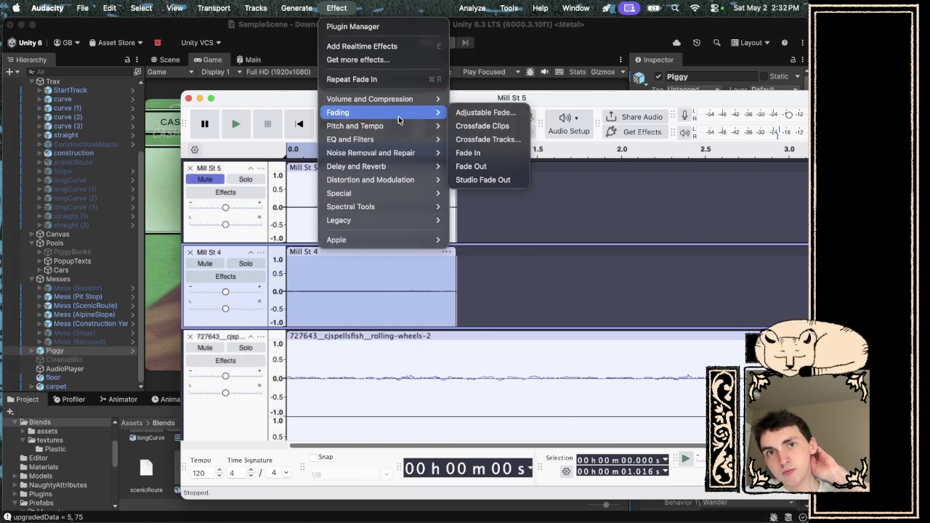
pyautogui.click(485, 154)
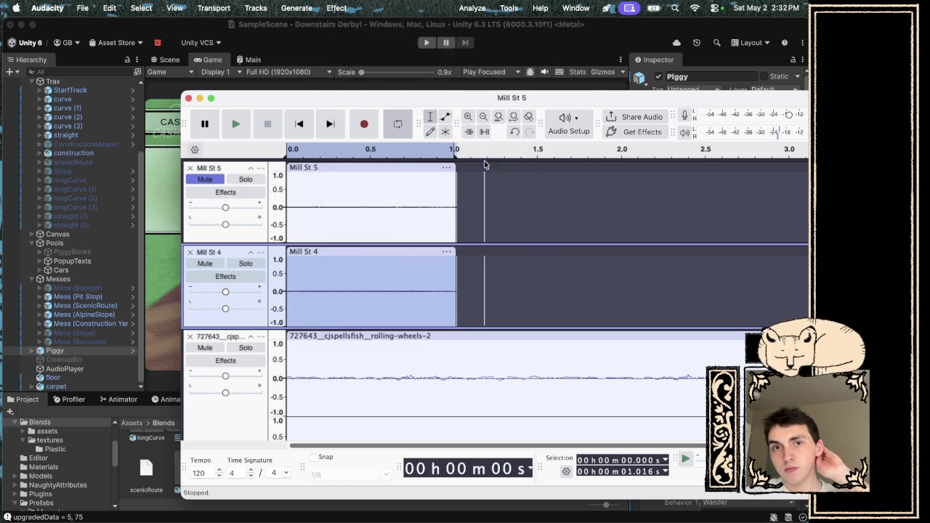
pyautogui.rightClick(374, 250)
pyautogui.click(338, 14)
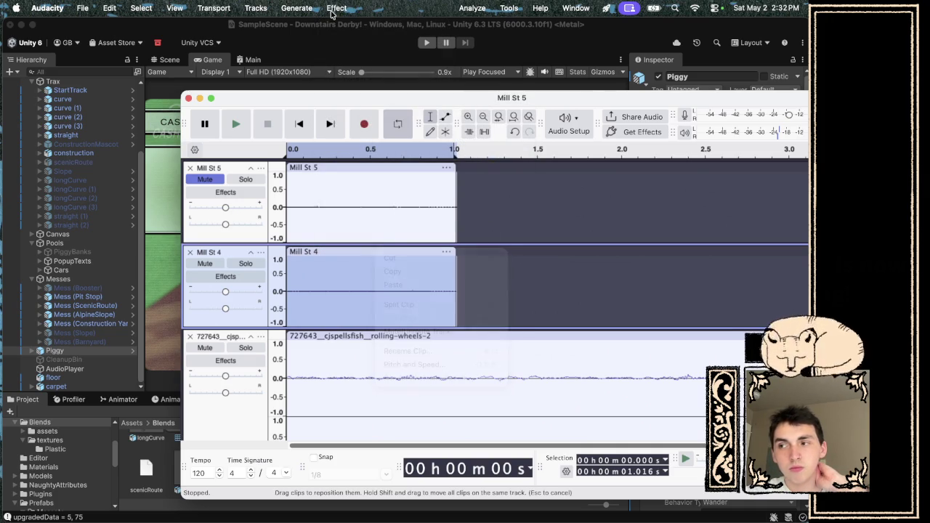
# - Apply Fading > Fade Out to Mill St 4 and play the faded clips back
pyautogui.click(333, 11)
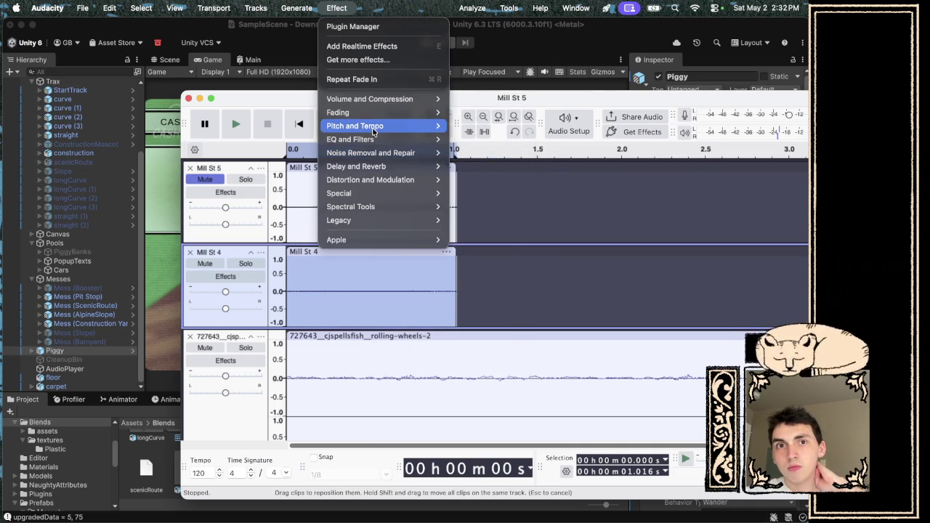
pyautogui.moveTo(372, 127)
pyautogui.moveTo(397, 113)
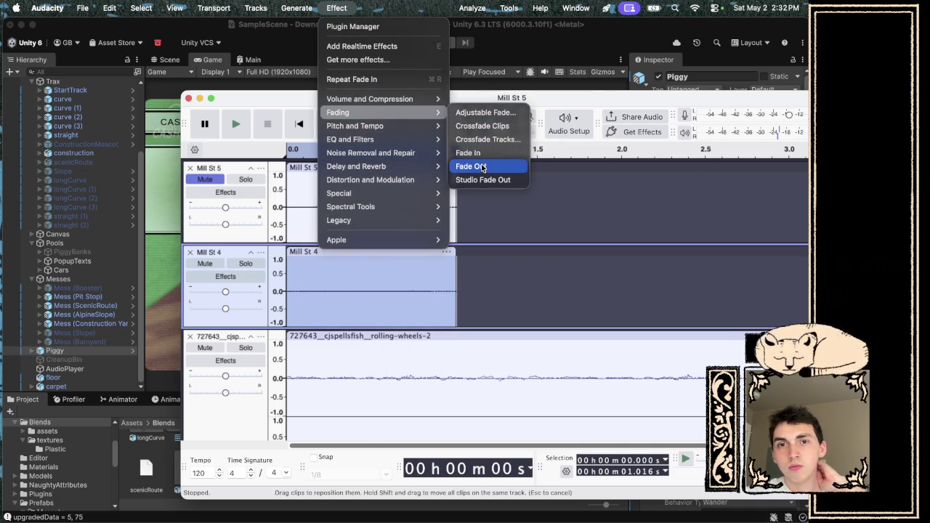
pyautogui.click(473, 167)
pyautogui.click(238, 125)
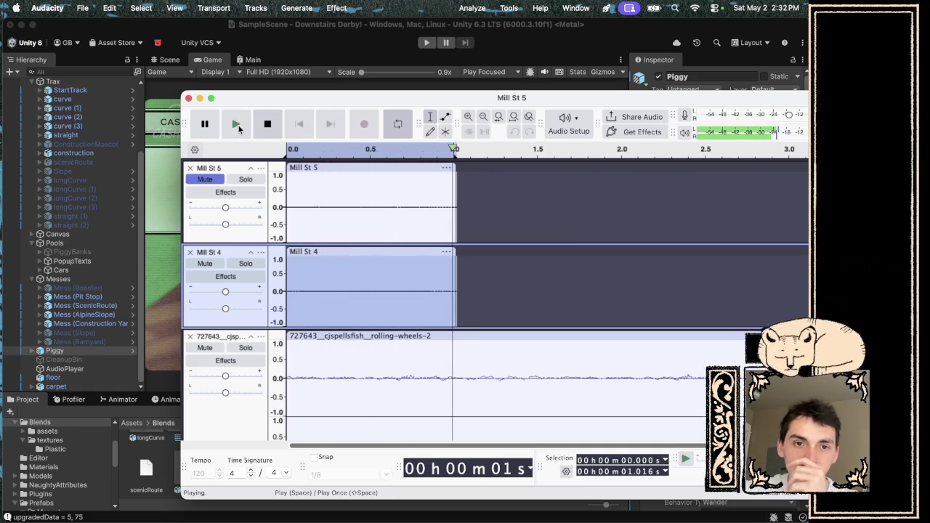
pyautogui.click(268, 125)
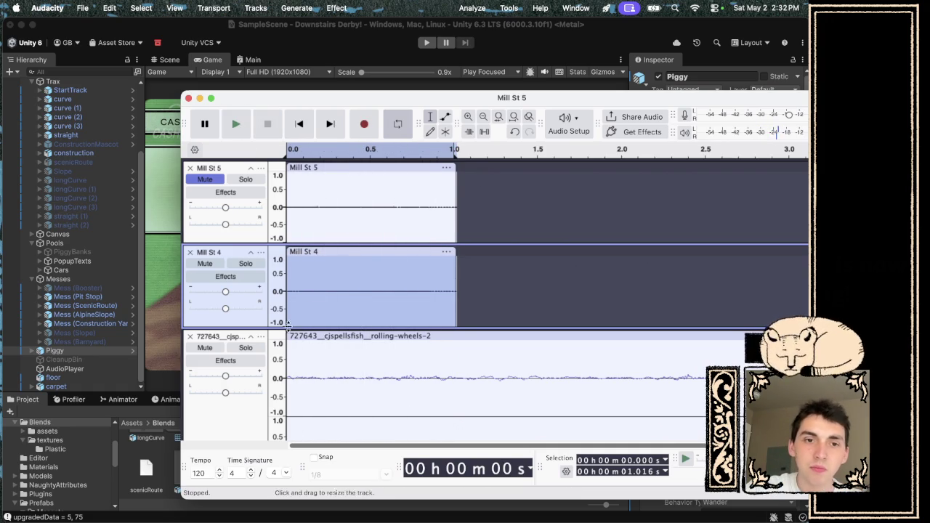
# - Adjust the start of the rolling-wheels clip, then start Unity's play mode
pyautogui.moveTo(289, 336); pyautogui.dragTo(342, 335)
pyautogui.press('Escape')
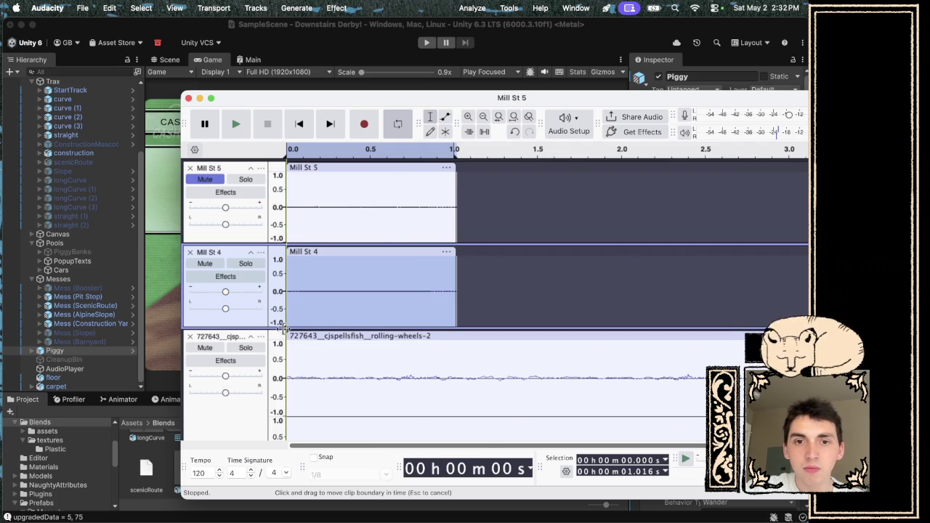
pyautogui.moveTo(455, 352); pyautogui.dragTo(287, 355)
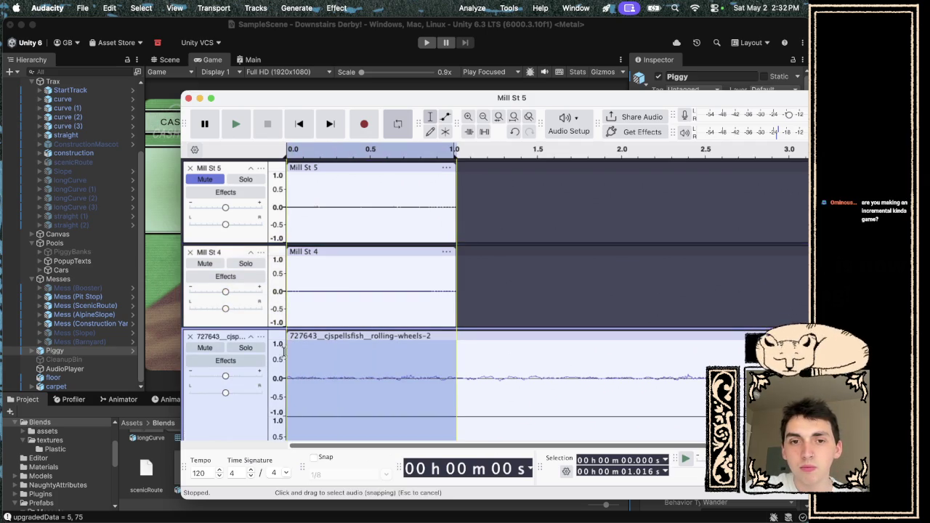
pyautogui.scroll(-2, 276, 356)
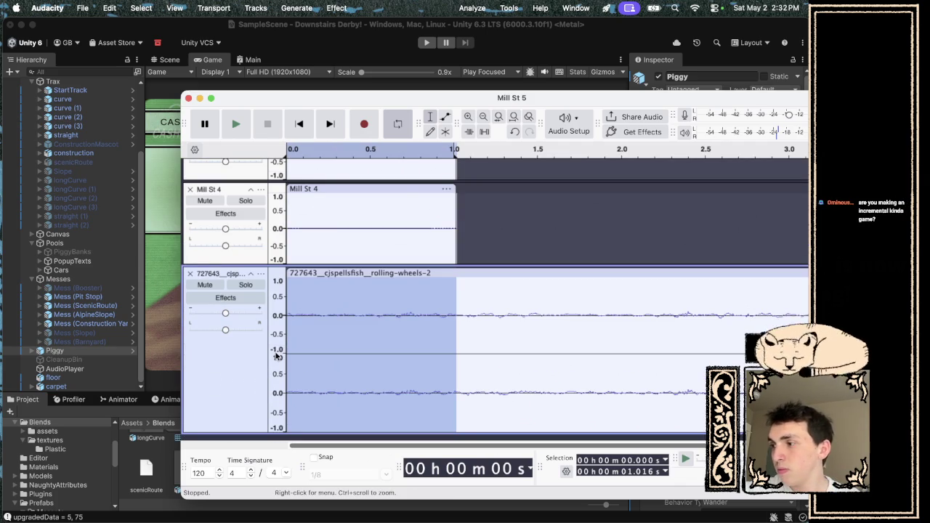
pyautogui.click(337, 8)
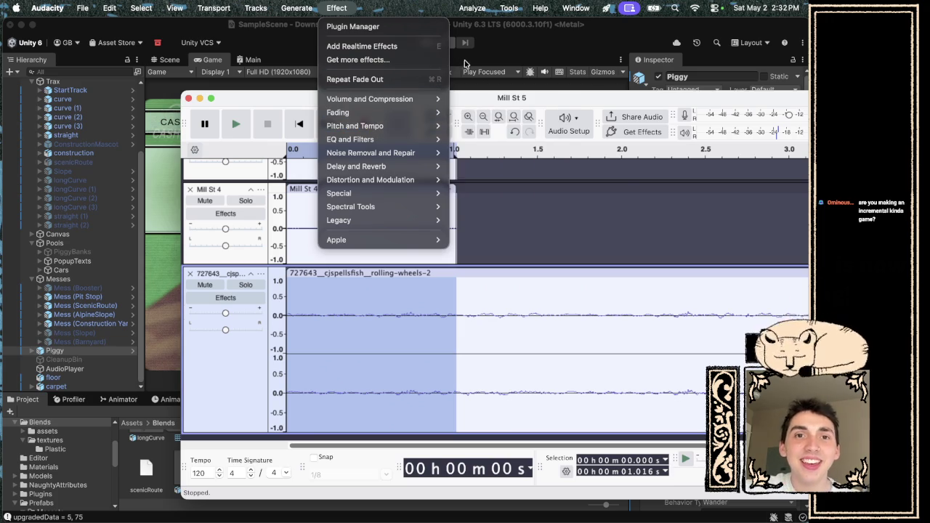
pyautogui.click(499, 83)
pyautogui.click(434, 44)
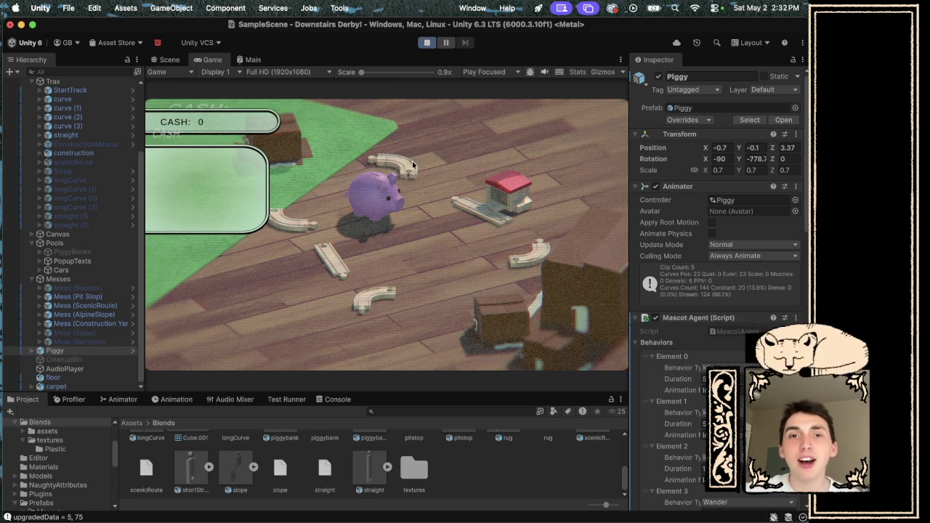
# - Snap the curve, straight and small curve pieces onto the track until the loop closes
pyautogui.click(454, 205)
pyautogui.click(423, 218)
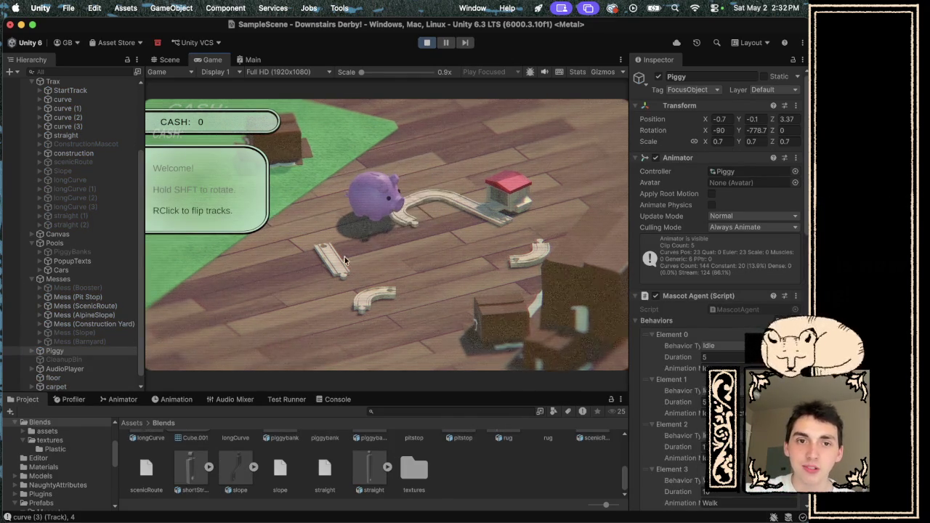
pyautogui.click(424, 240)
pyautogui.click(378, 291)
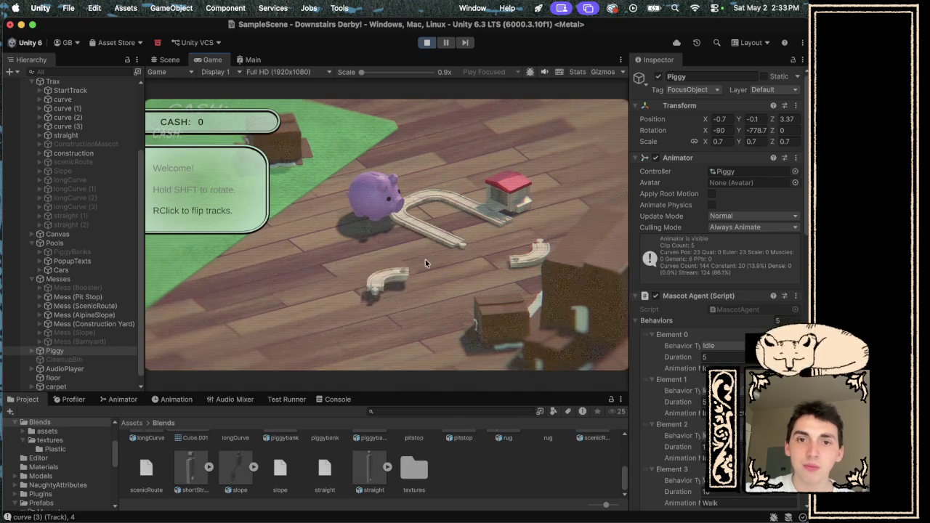
pyautogui.click(533, 253)
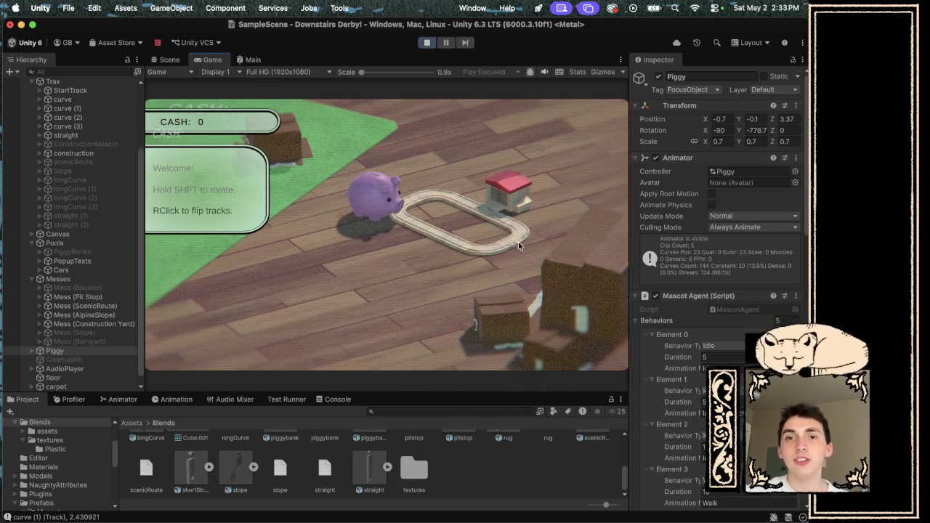
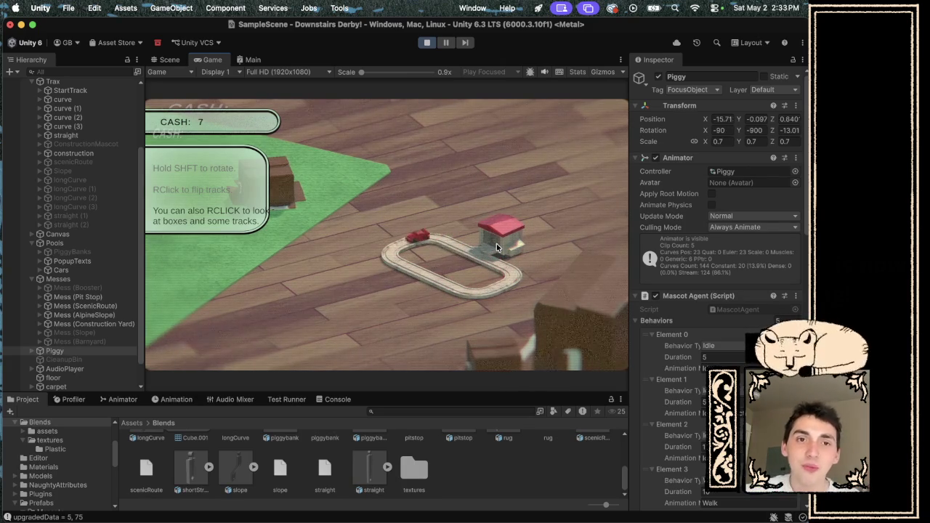
# - Pay $5 to clear the mess box, browse the Construction Yard shop, then pull out a straight track piece
pyautogui.rightClick(523, 301)
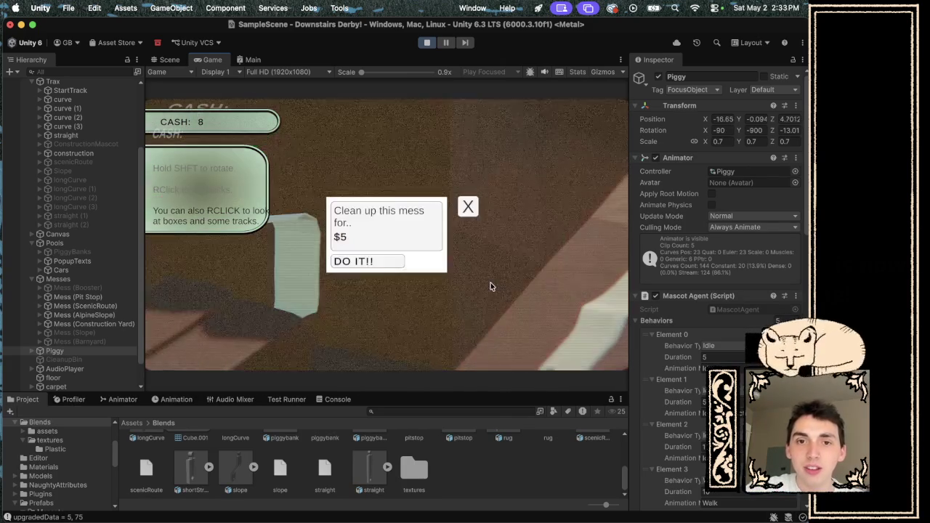
pyautogui.click(353, 260)
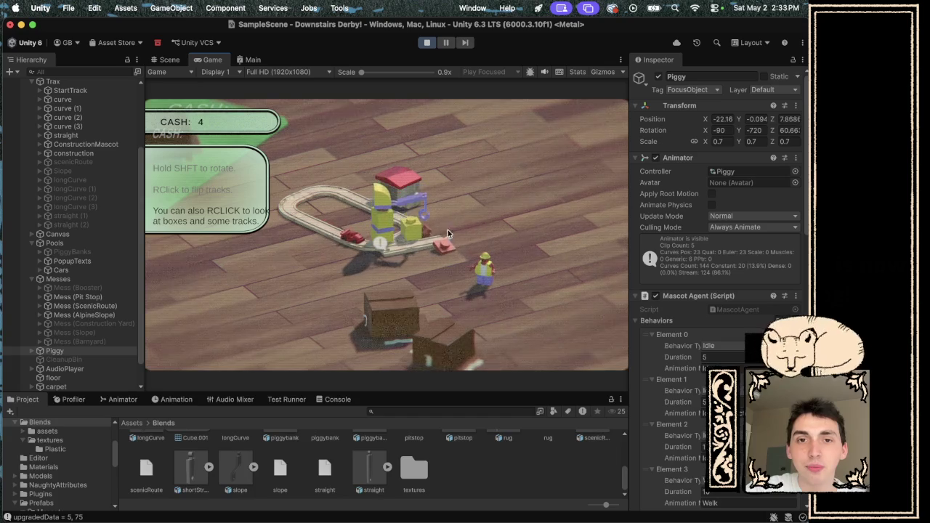
pyautogui.rightClick(408, 242)
pyautogui.scroll(-1, 540, 242)
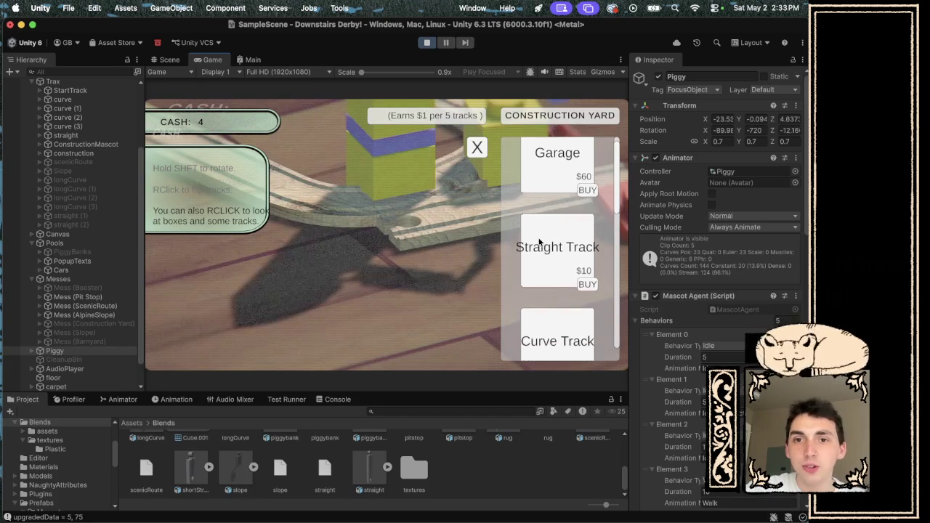
pyautogui.scroll(-5, 538, 305)
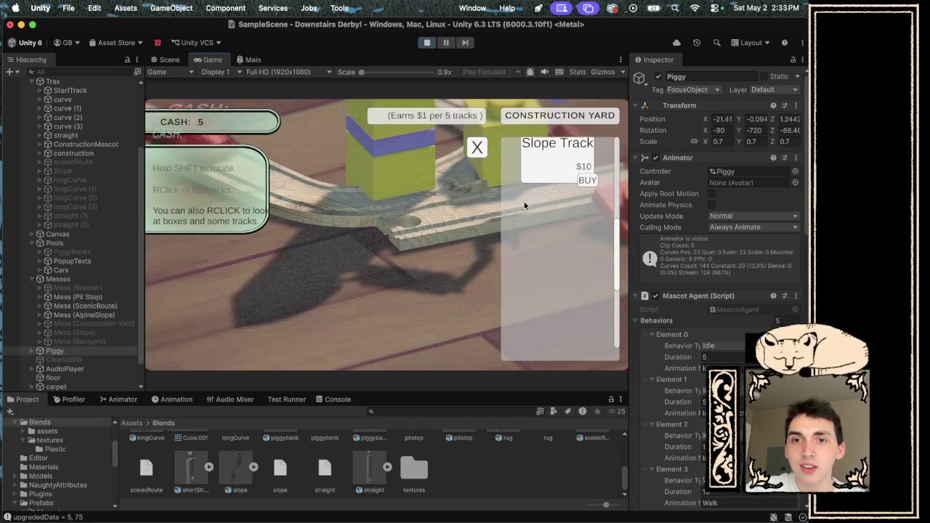
pyautogui.click(478, 150)
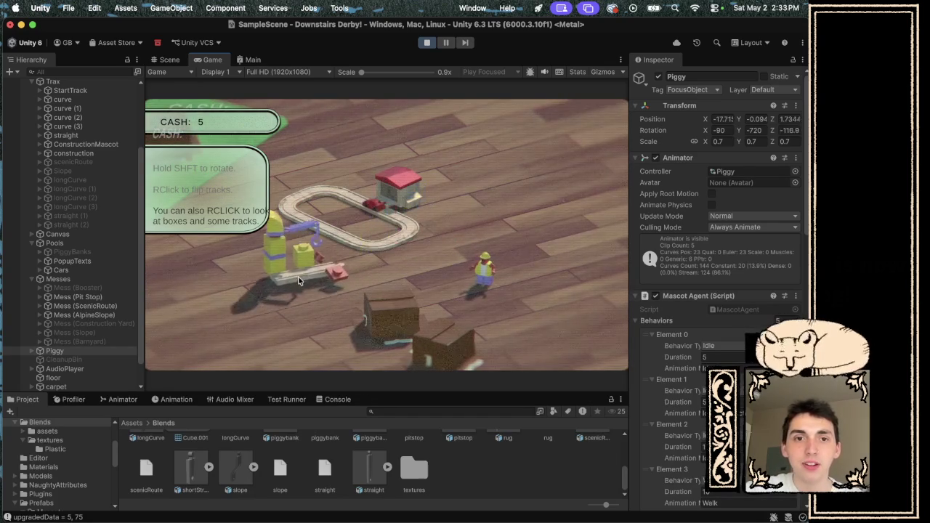
pyautogui.moveTo(328, 228); pyautogui.dragTo(218, 251)
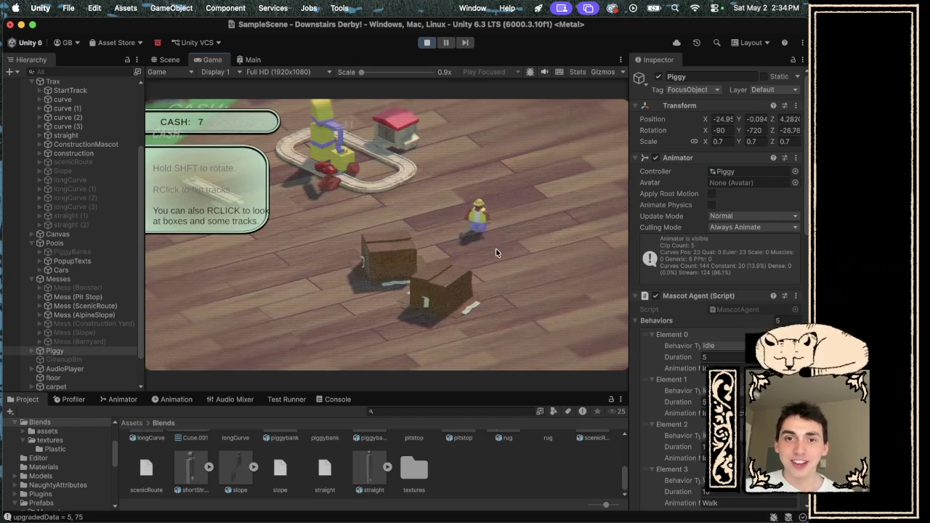
# - Pan the game camera across the room to survey the opened track
pyautogui.moveTo(415, 209); pyautogui.dragTo(486, 257)
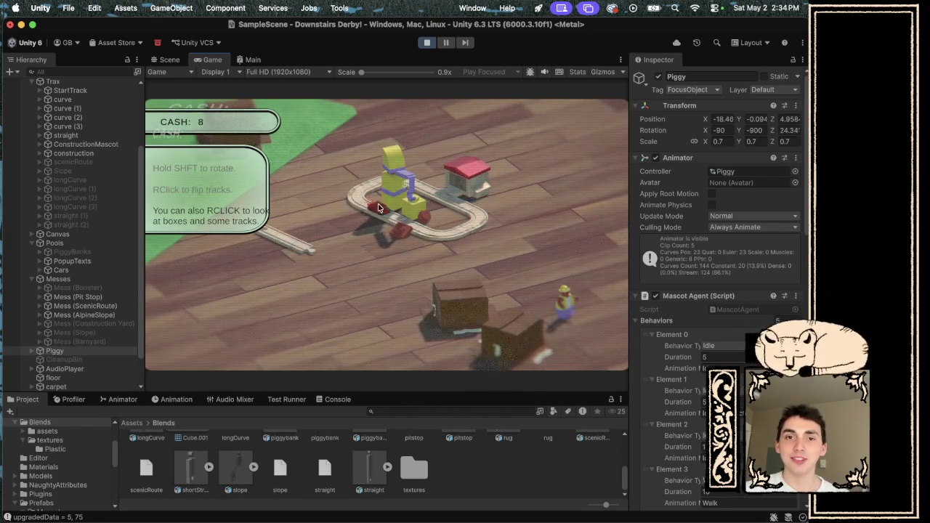
pyautogui.moveTo(414, 252)
pyautogui.mouseDown()
pyautogui.moveTo(443, 289)
pyautogui.moveTo(444, 276)
pyautogui.moveTo(373, 256)
pyautogui.mouseUp()
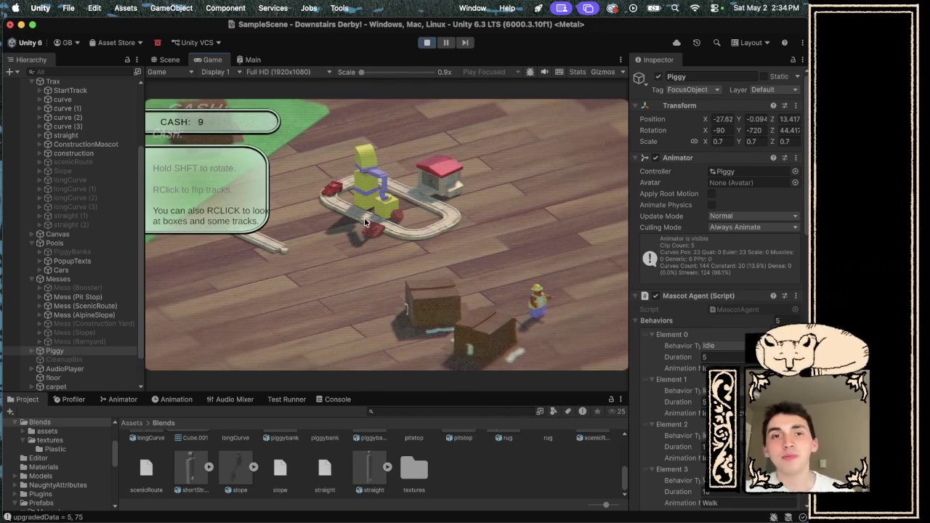
# - Buy one Straight Track for $10 from the Construction Yard shop, then close the shop
pyautogui.rightClick(362, 212)
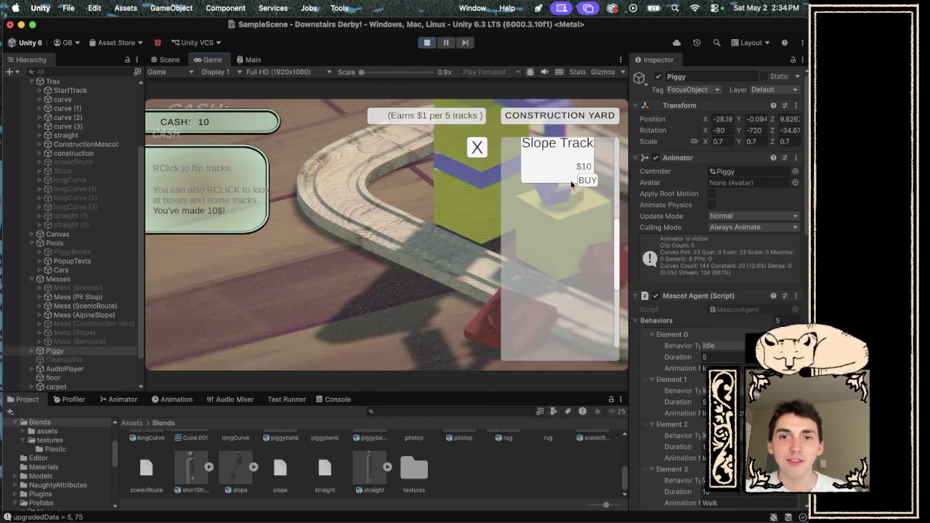
pyautogui.scroll(5, 580, 185)
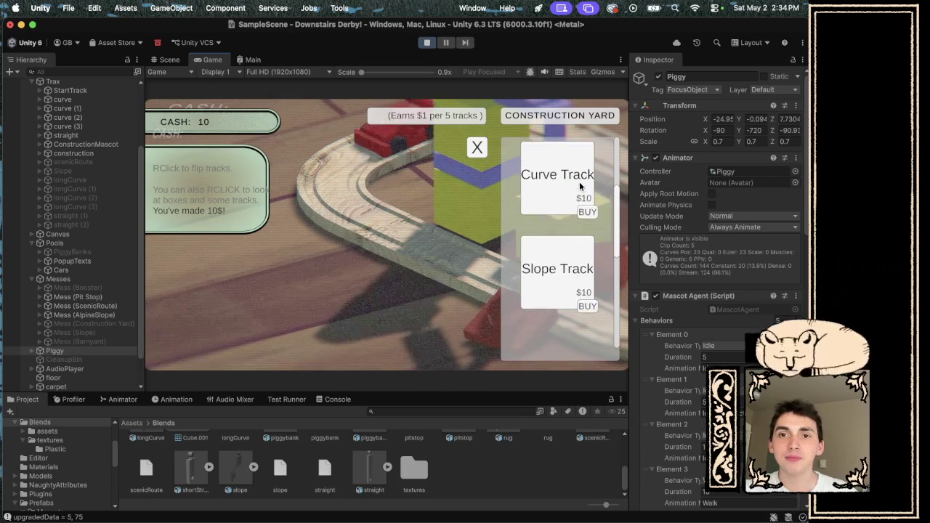
pyautogui.scroll(2, 581, 218)
pyautogui.click(587, 262)
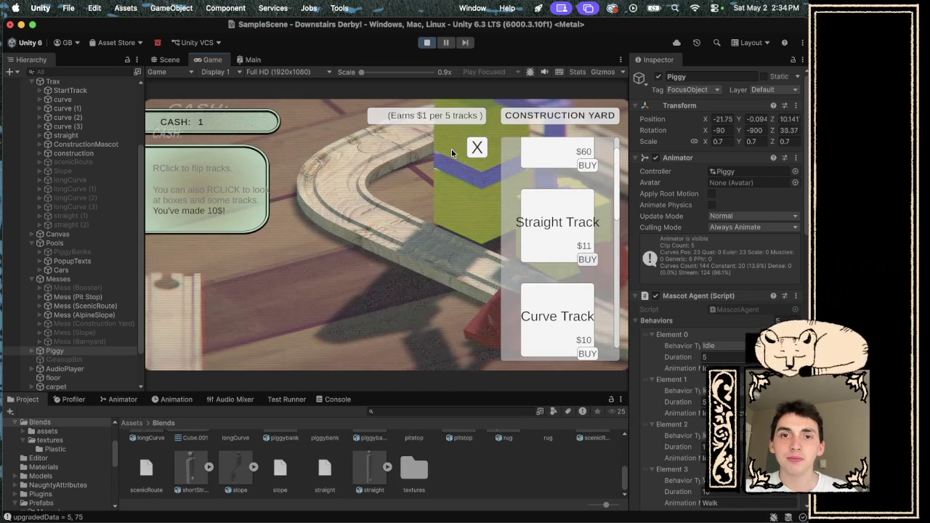
pyautogui.click(477, 148)
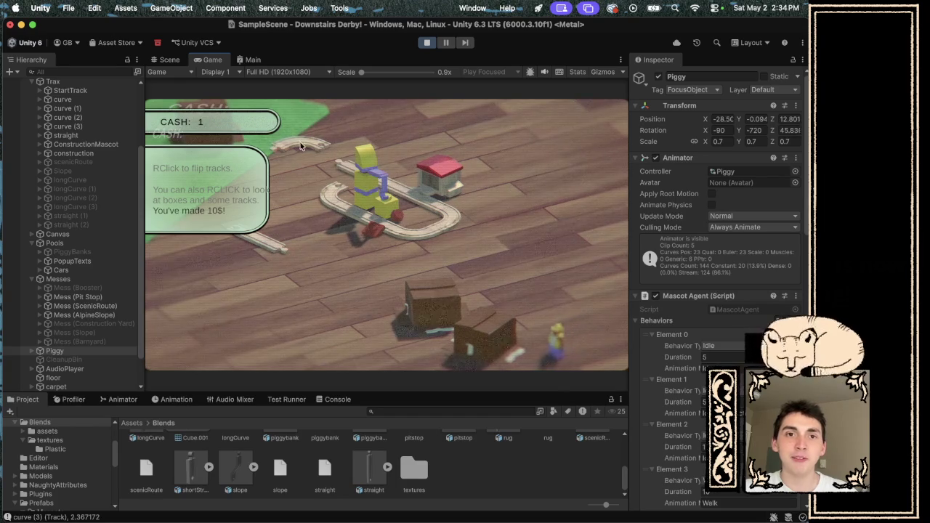
# - Flip the curve and neighbouring track pieces to close the loop, then play the clip in Audacity
pyautogui.rightClick(330, 178)
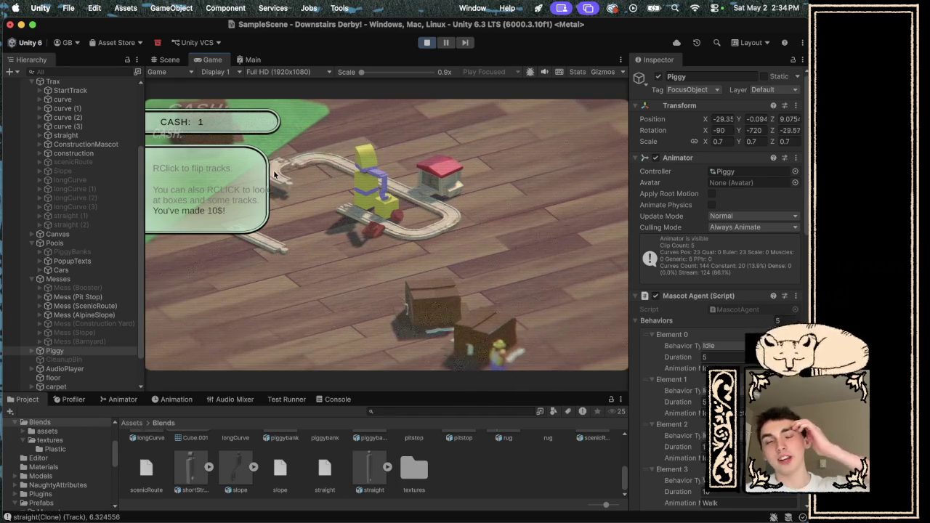
pyautogui.rightClick(272, 247)
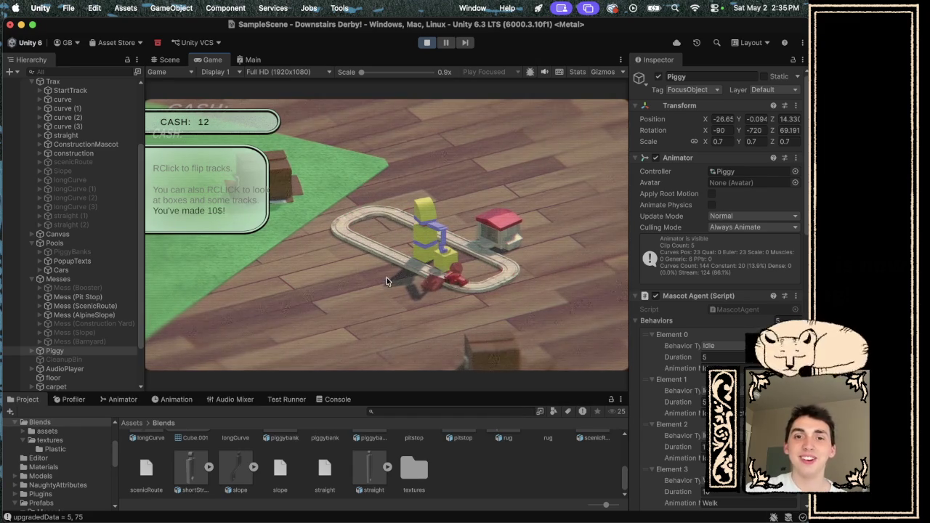
pyautogui.rightClick(388, 279)
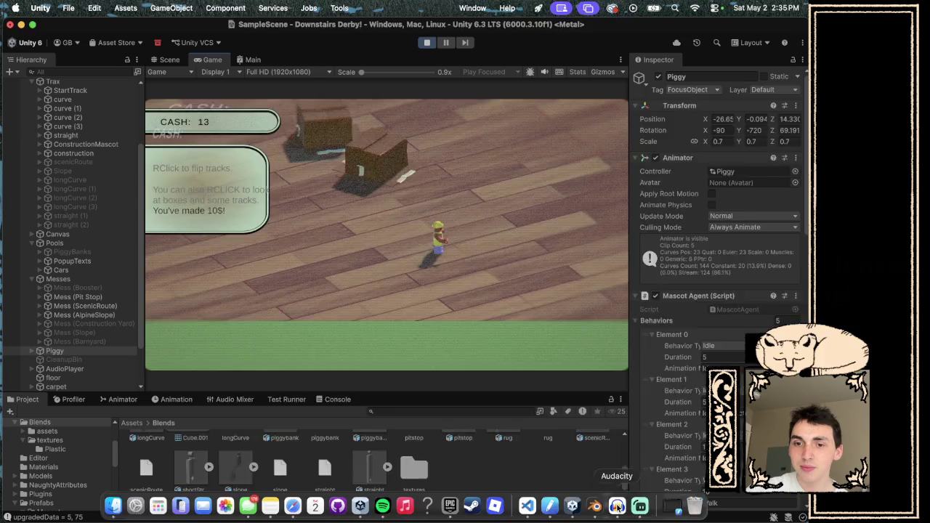
pyautogui.click(617, 506)
pyautogui.press('space')
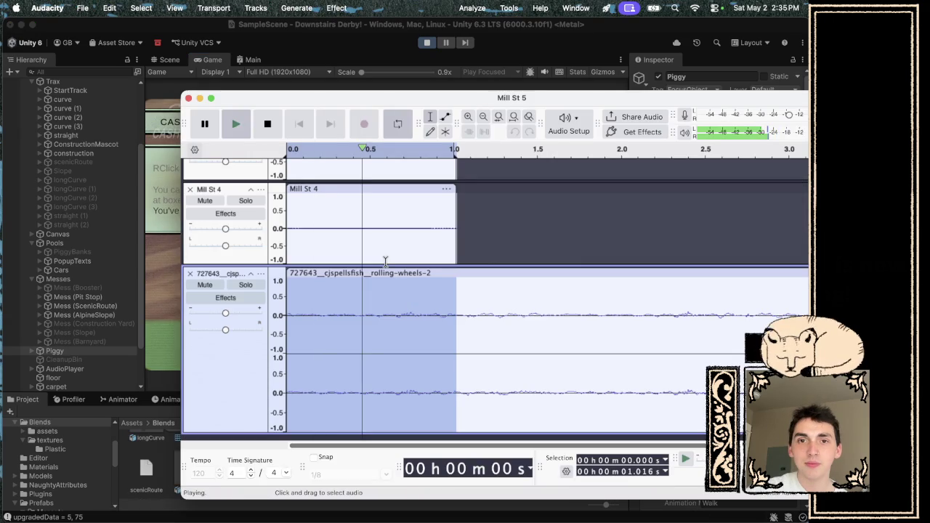
# - Apply a Fade In to the first second of the audio
pyautogui.click(342, 12)
pyautogui.moveTo(365, 127)
pyautogui.moveTo(411, 113)
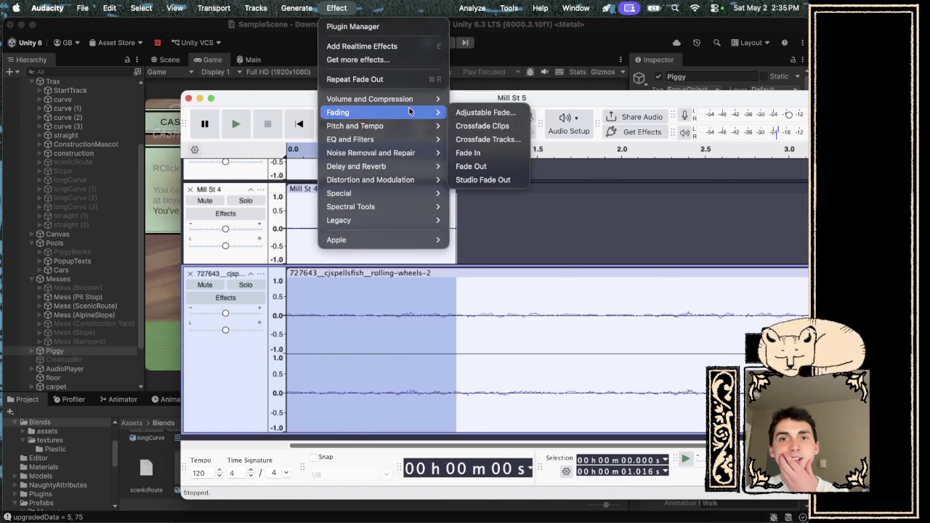
pyautogui.click(465, 153)
# - Apply a Fade Out to the same first second and play it back
pyautogui.click(344, 10)
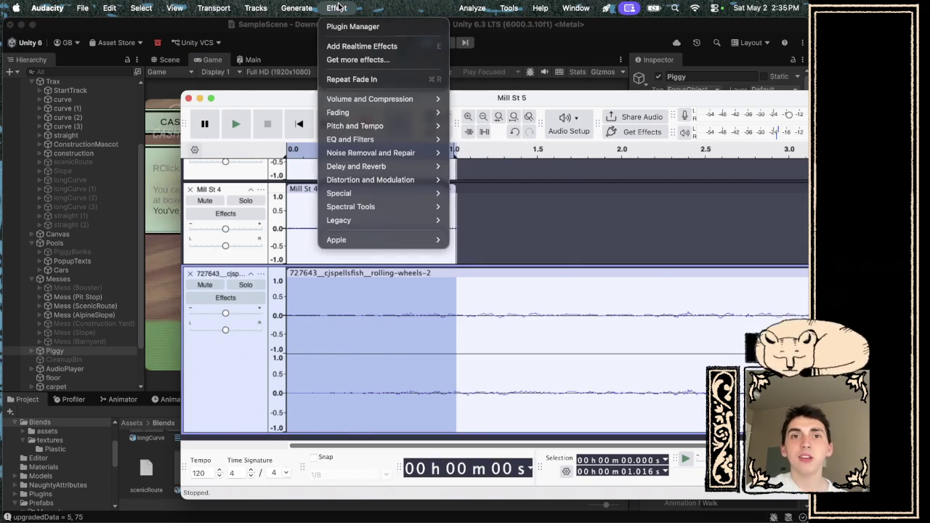
pyautogui.moveTo(407, 113)
pyautogui.click(511, 165)
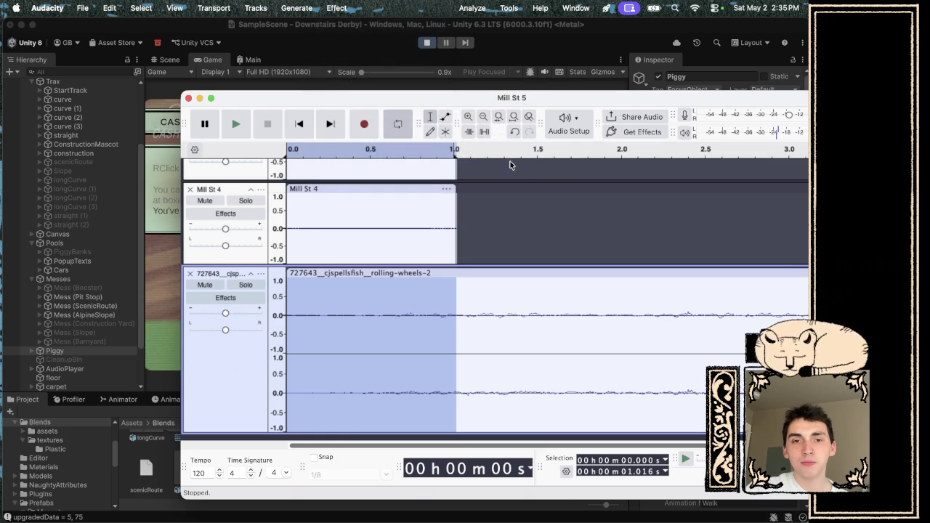
pyautogui.press('space')
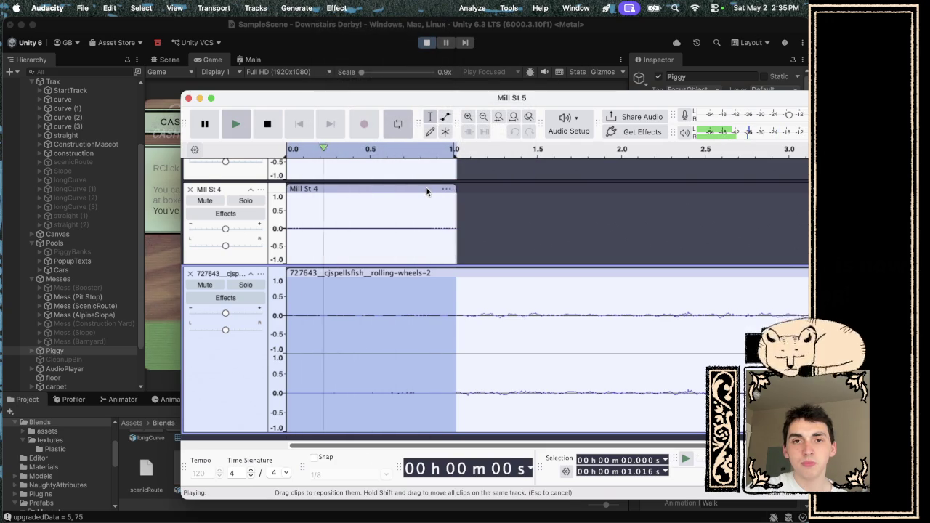
pyautogui.scroll(2, 418, 232)
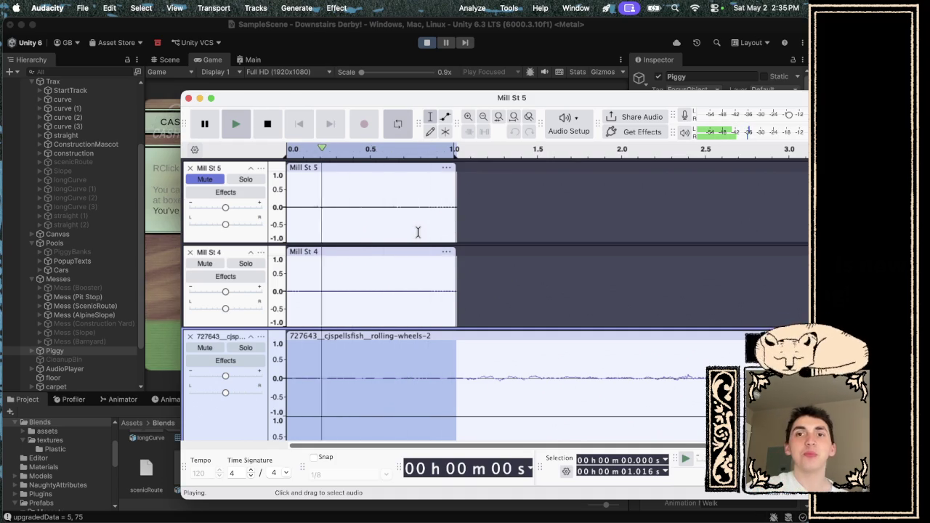
# - Stop playback, move the Audacity window aside, and bring Unity back to the front
pyautogui.click(346, 8)
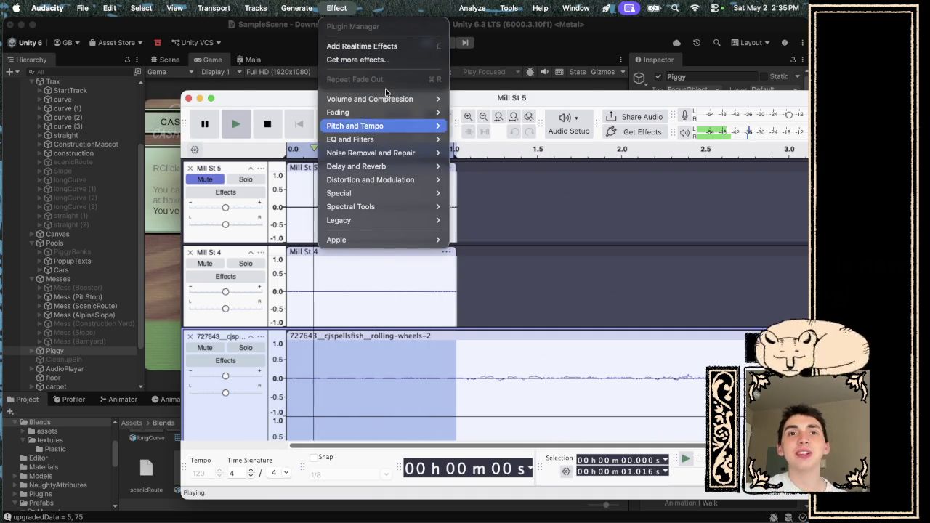
pyautogui.moveTo(393, 118)
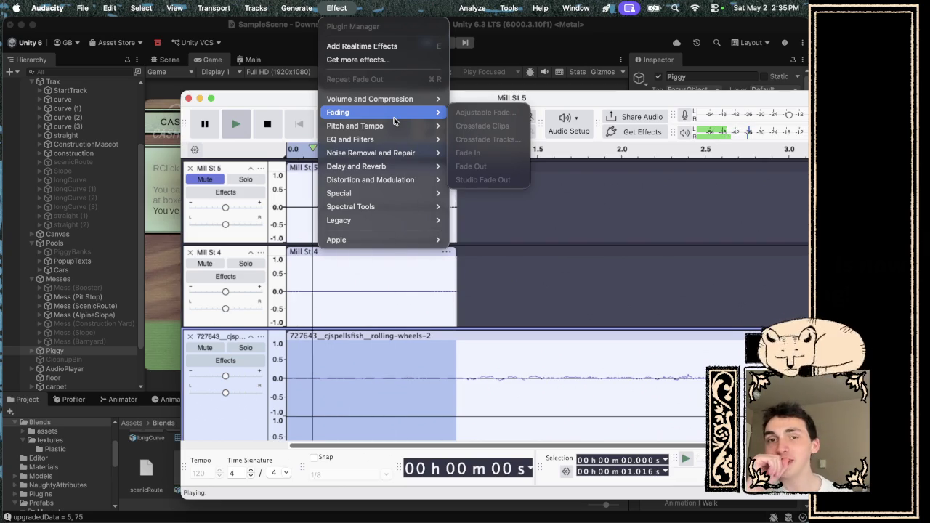
pyautogui.click(542, 243)
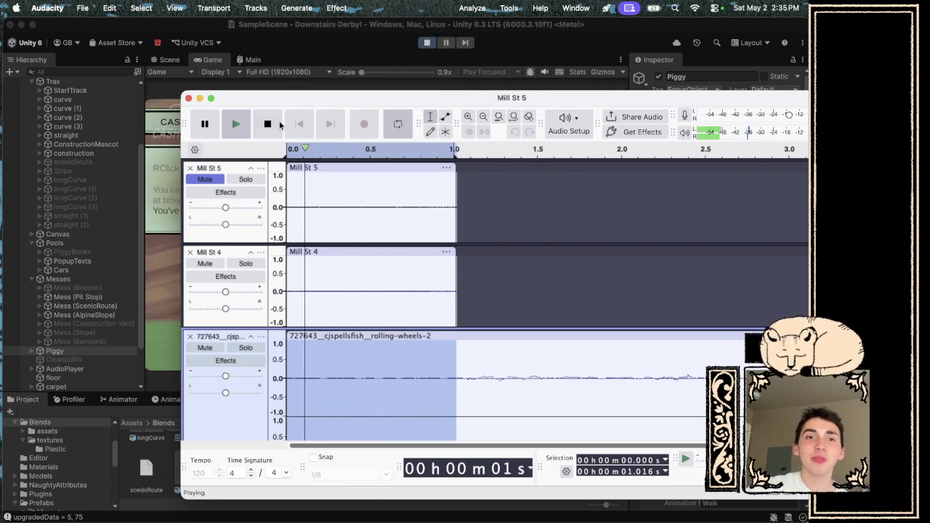
pyautogui.click(272, 121)
pyautogui.moveTo(291, 96)
pyautogui.mouseDown()
pyautogui.moveTo(378, 148)
pyautogui.moveTo(550, 216)
pyautogui.moveTo(616, 173)
pyautogui.mouseUp()
pyautogui.click(377, 187)
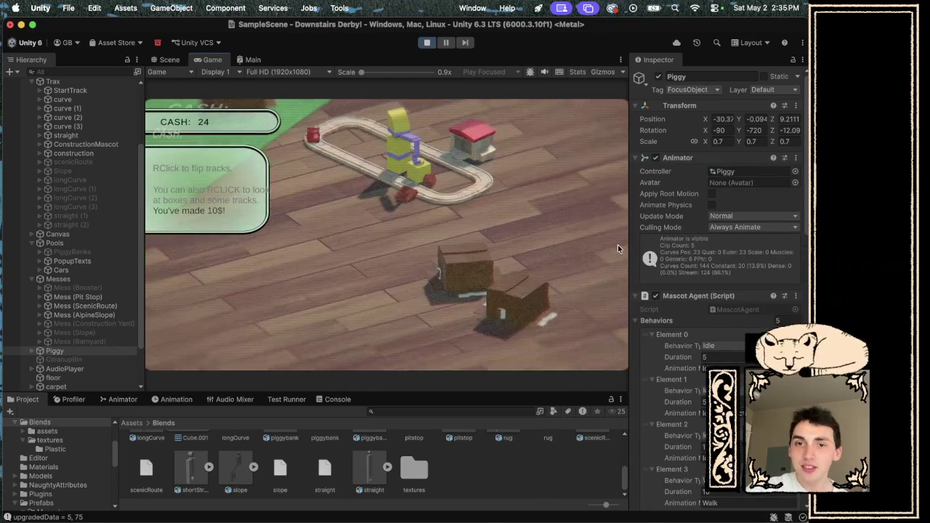
# - Pay $20 to clear the box mess and drag the tree-topped scenic piece onto the loop
pyautogui.rightClick(473, 256)
pyautogui.click(367, 266)
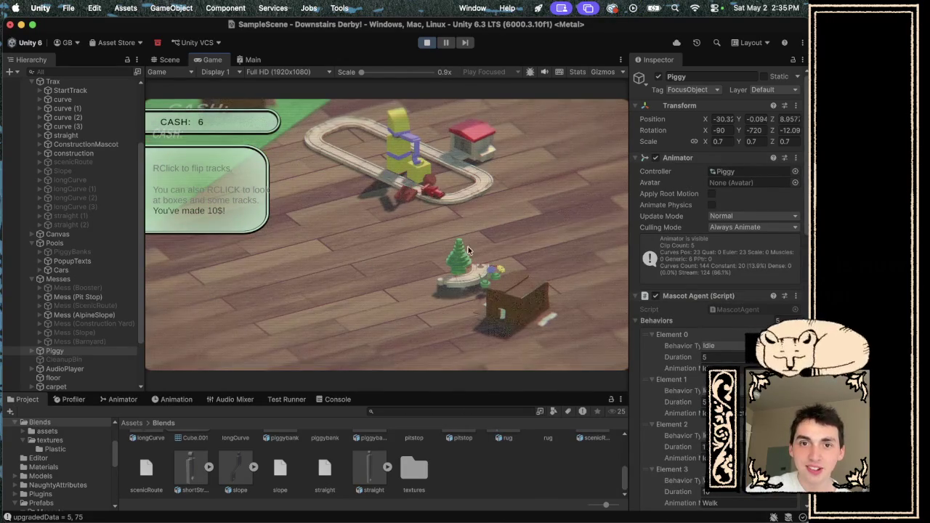
pyautogui.moveTo(462, 292)
pyautogui.mouseDown()
pyautogui.moveTo(447, 283)
pyautogui.moveTo(416, 211)
pyautogui.mouseUp()
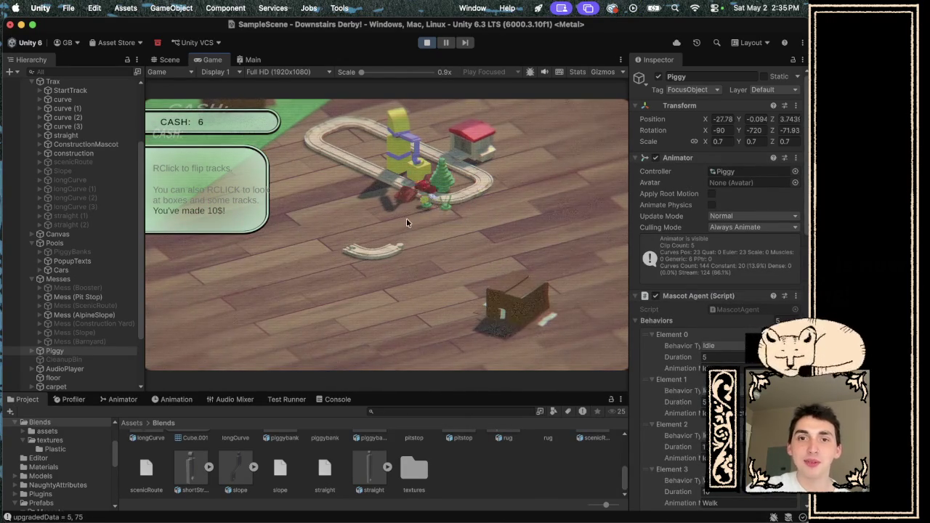
# - Bring Audacity forward, move its window up and left, and play the rolling-wheels sound
pyautogui.moveTo(441, 520)
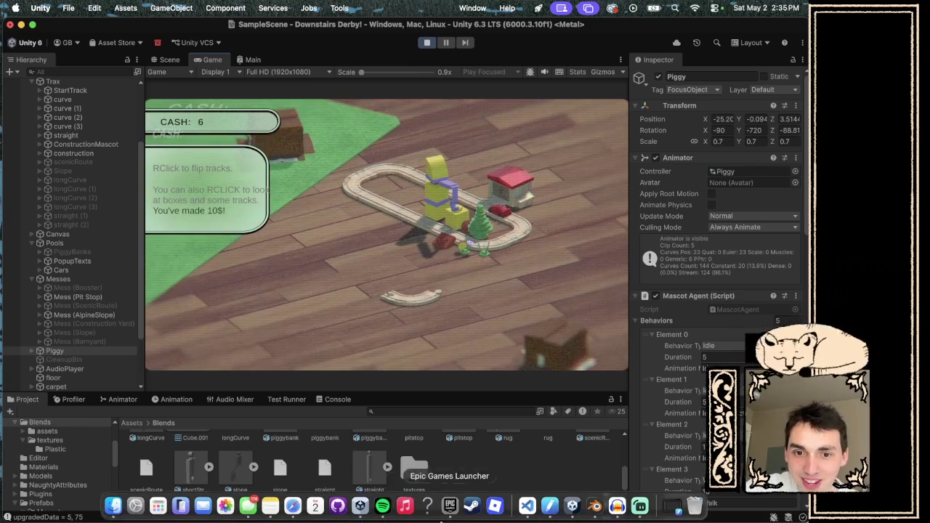
pyautogui.click(615, 508)
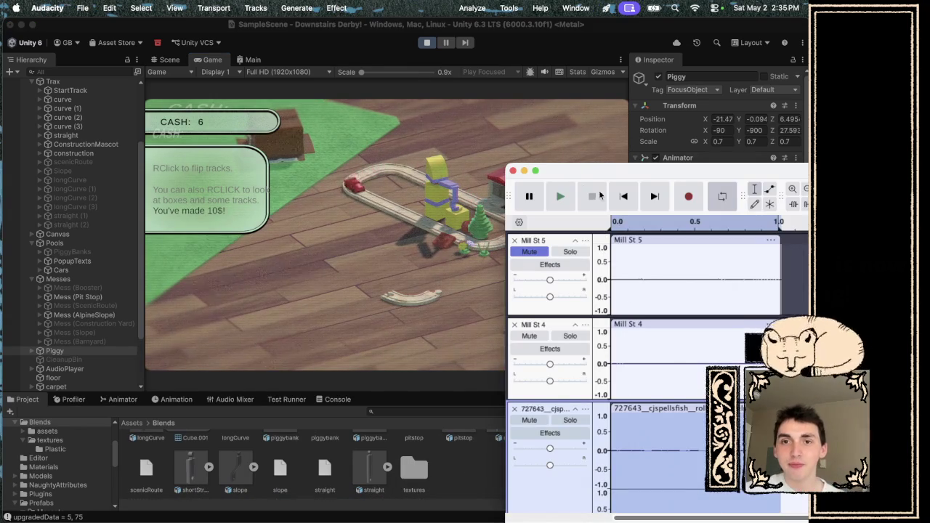
pyautogui.click(564, 194)
pyautogui.moveTo(597, 172)
pyautogui.mouseDown()
pyautogui.moveTo(495, 65)
pyautogui.moveTo(655, 80)
pyautogui.moveTo(545, 86)
pyautogui.moveTo(519, 105)
pyautogui.moveTo(405, 100)
pyautogui.mouseUp()
pyautogui.scroll(-2, 436, 218)
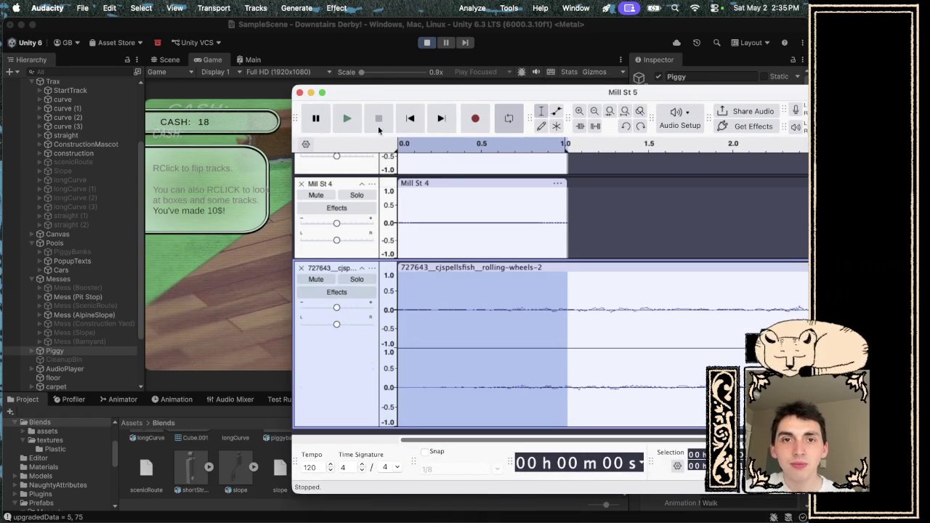
pyautogui.click(346, 118)
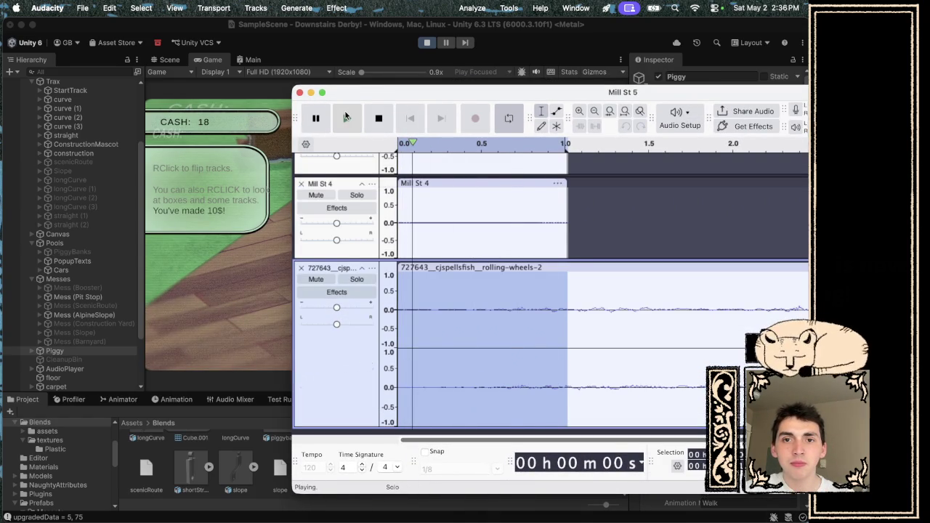
pyautogui.click(378, 118)
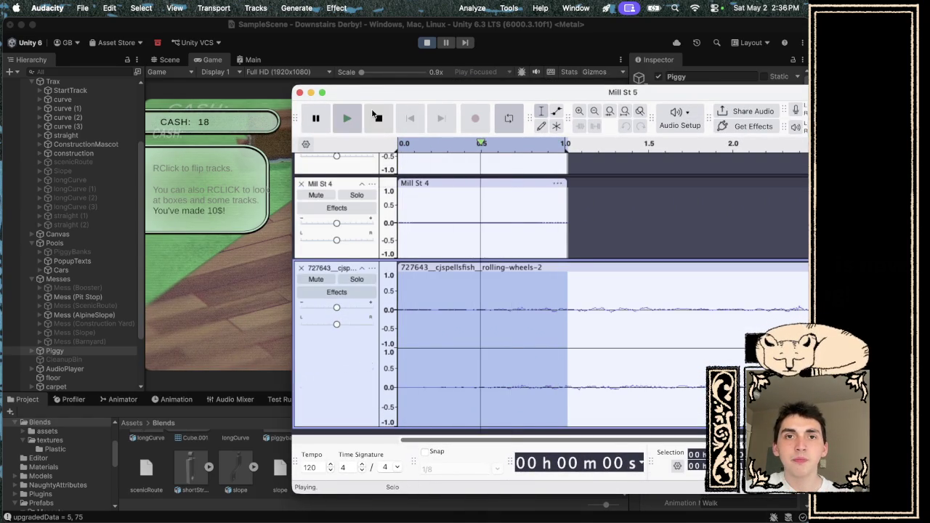
# - Apply Fade Out to the selected first second and preview the result
pyautogui.click(336, 8)
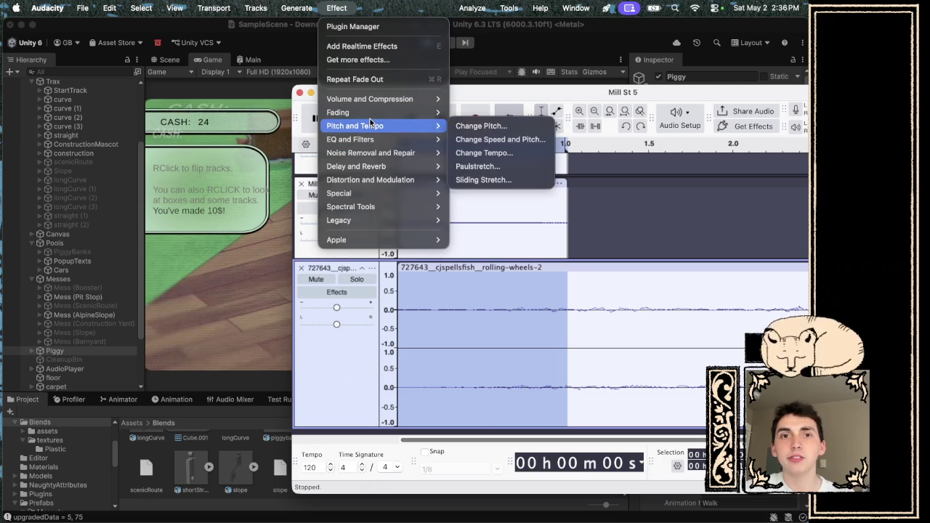
pyautogui.moveTo(370, 148)
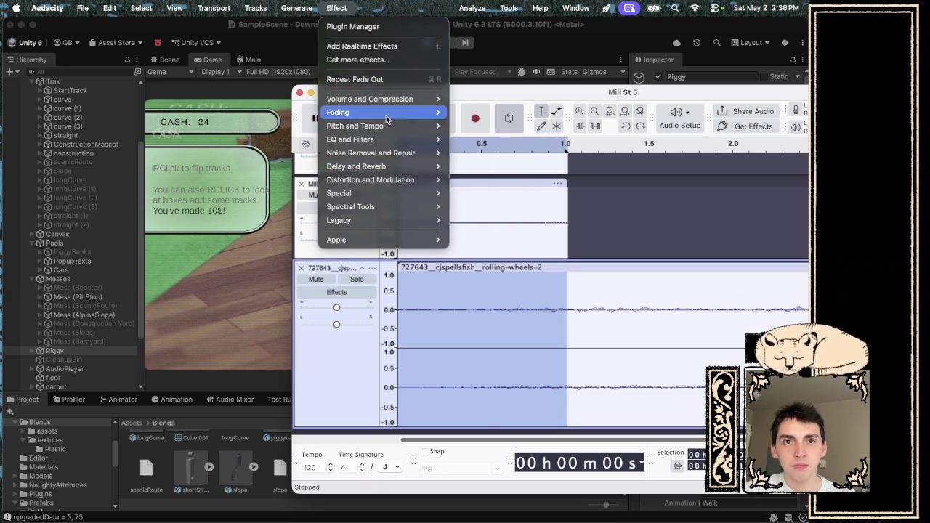
pyautogui.moveTo(386, 113)
pyautogui.click(489, 166)
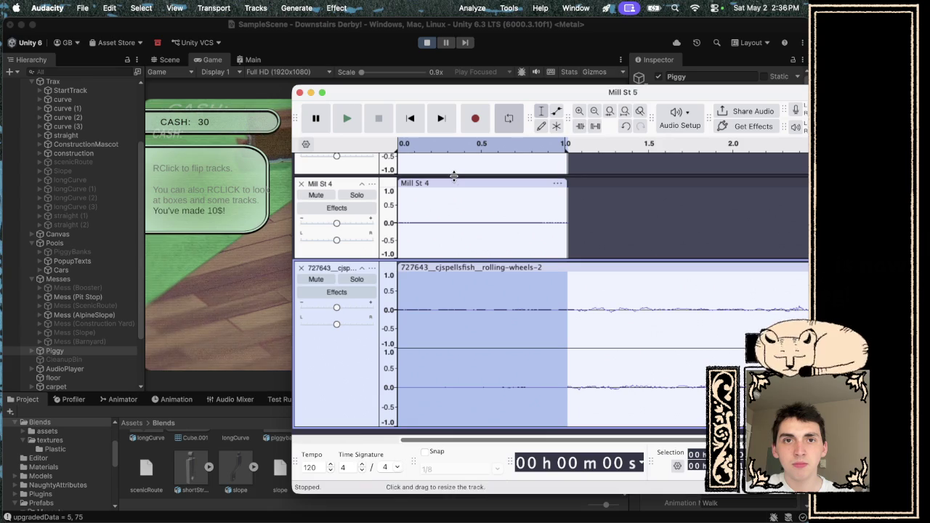
pyautogui.press('space')
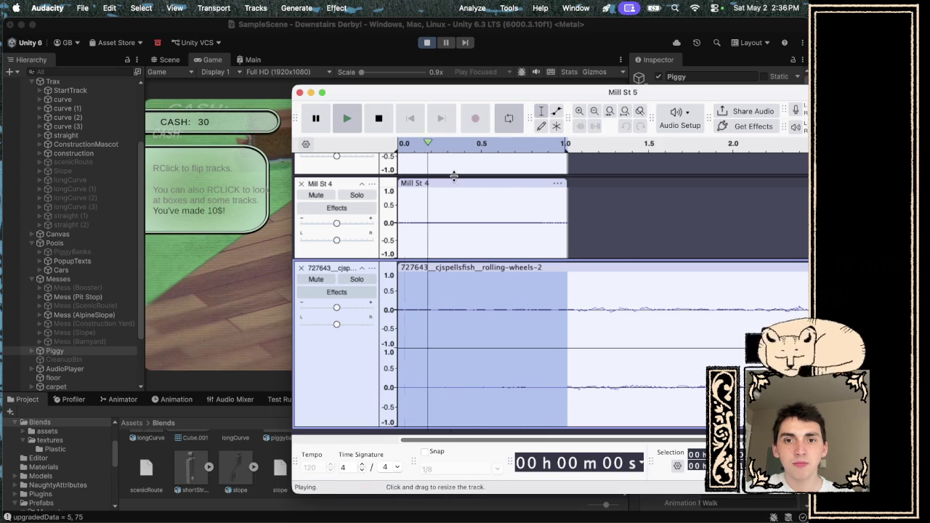
pyautogui.press('space')
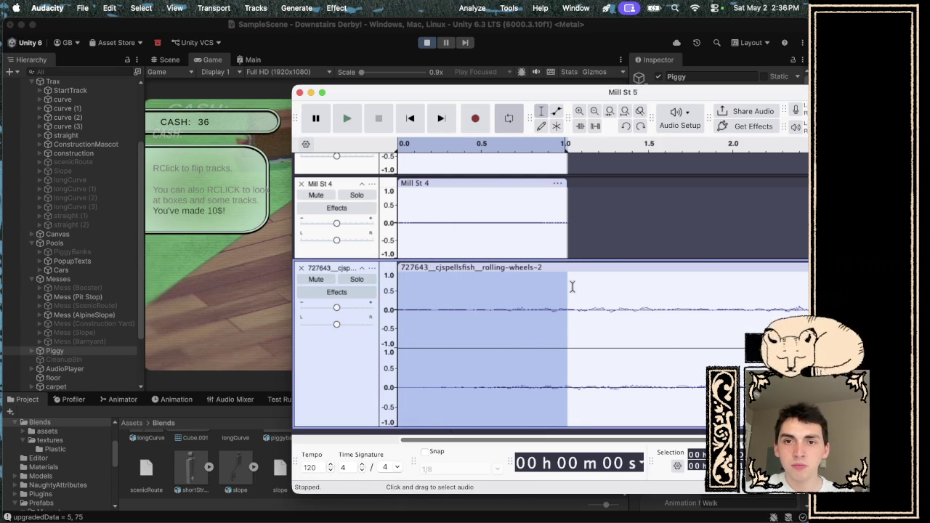
# - Extend the selection to about 1.4 seconds, repeat the Fade Out on it, and listen
pyautogui.moveTo(564, 288); pyautogui.dragTo(644, 290)
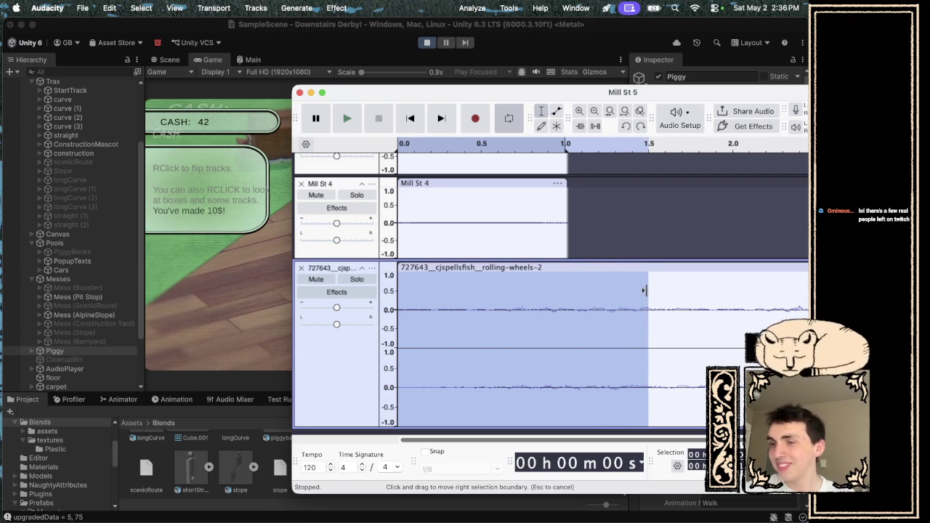
pyautogui.moveTo(635, 292); pyautogui.dragTo(627, 297)
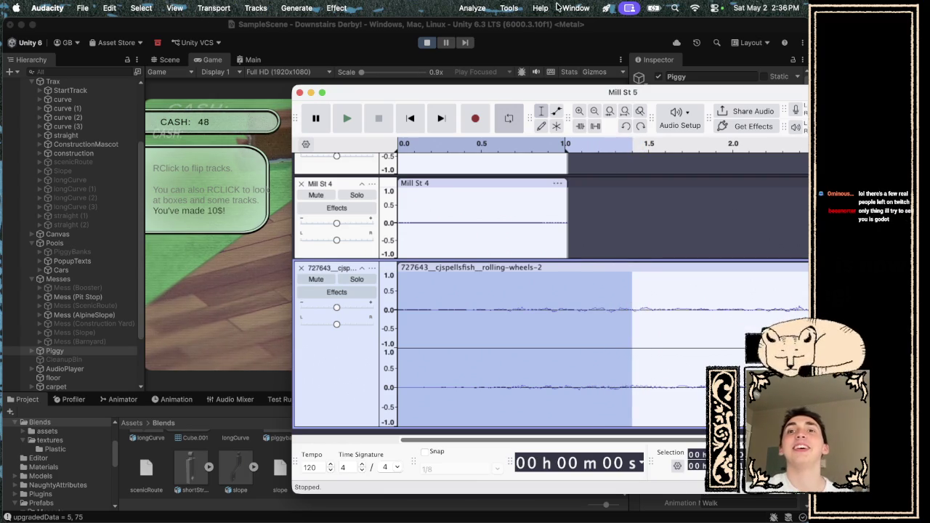
pyautogui.click(333, 8)
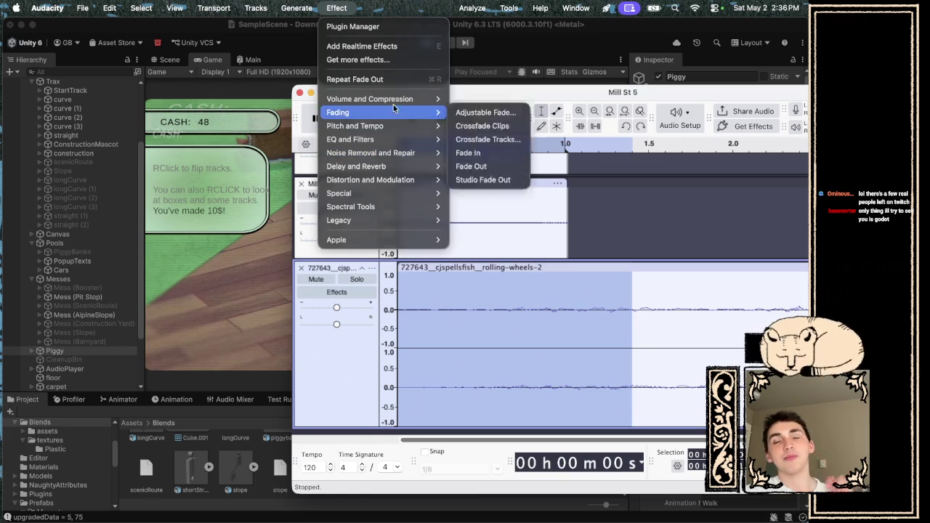
pyautogui.click(363, 80)
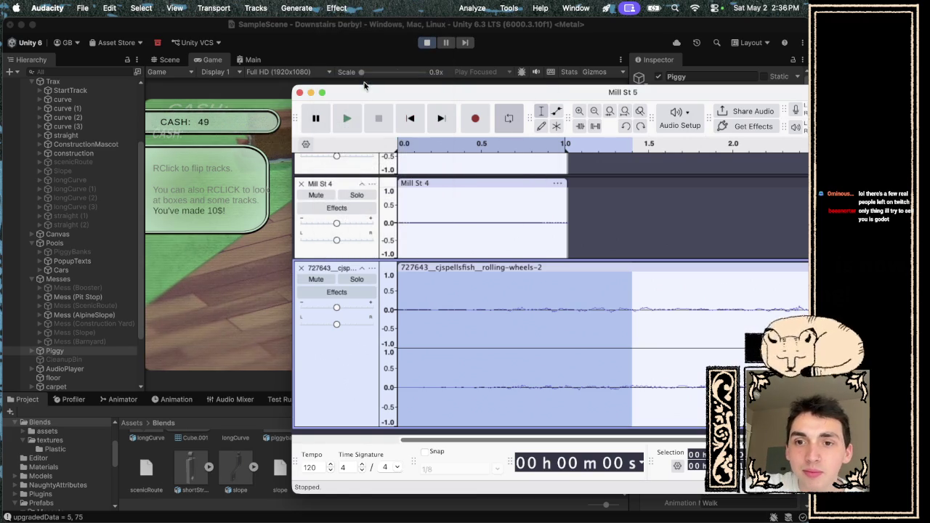
pyautogui.press('space')
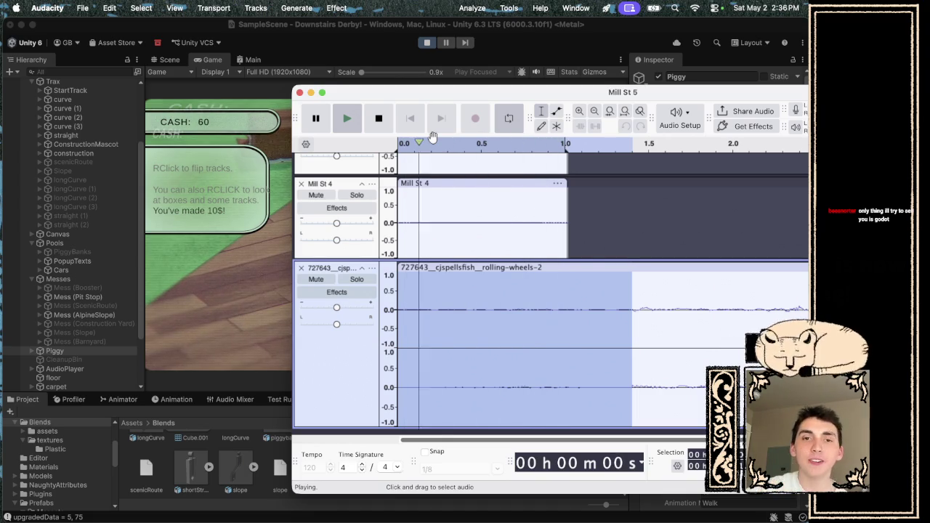
pyautogui.press('space')
# - Apply a Fade In to the 1.4-second selection and play it back
pyautogui.click(337, 8)
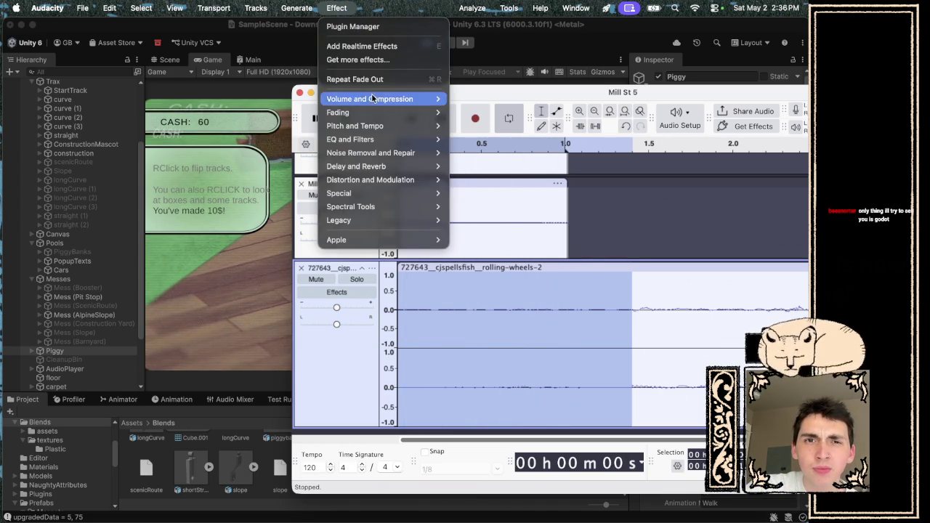
pyautogui.moveTo(374, 115)
pyautogui.click(468, 152)
pyautogui.press('space')
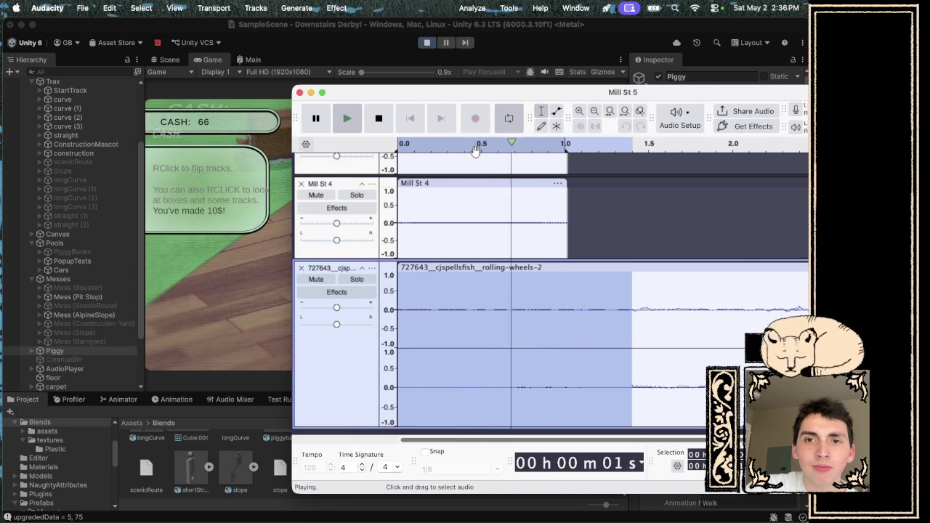
pyautogui.press('space')
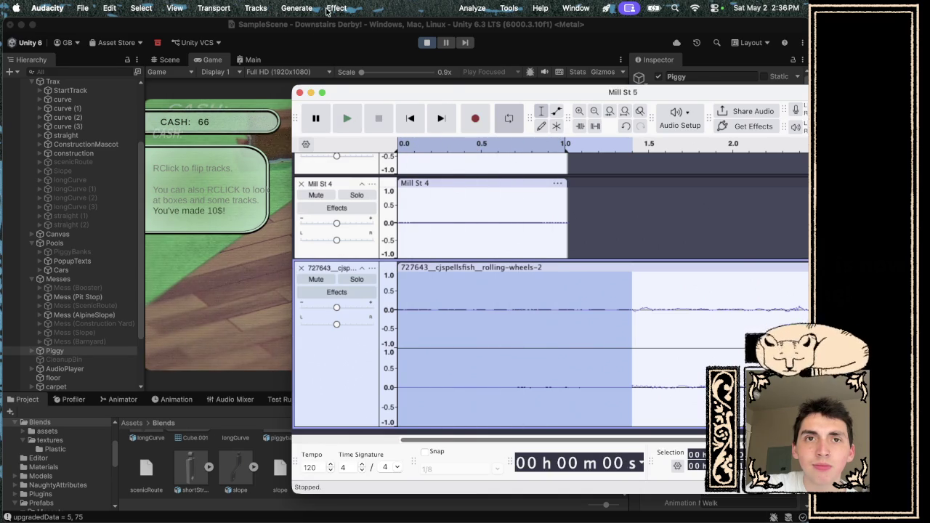
# - Fade the selection out again, then trim the clip to end near 1.75 s and play it
pyautogui.click(328, 10)
pyautogui.moveTo(399, 114)
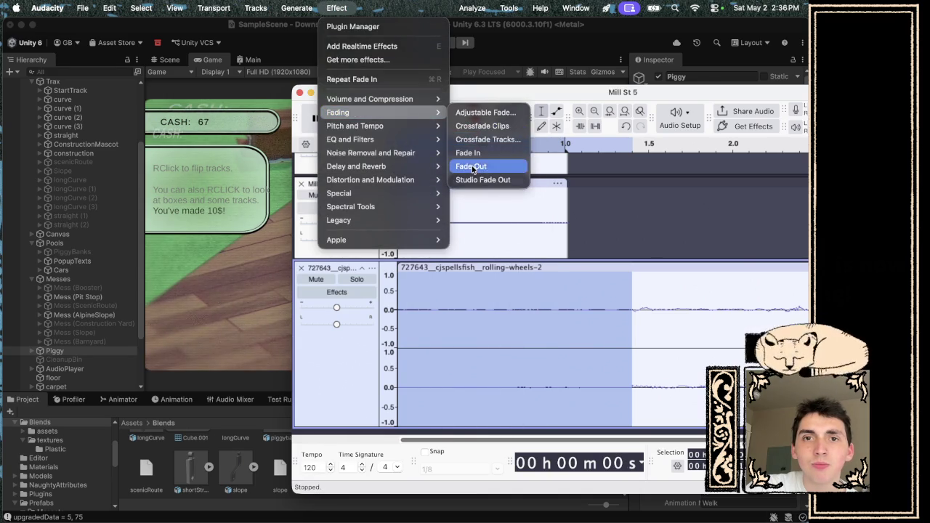
pyautogui.click(473, 167)
pyautogui.press('space')
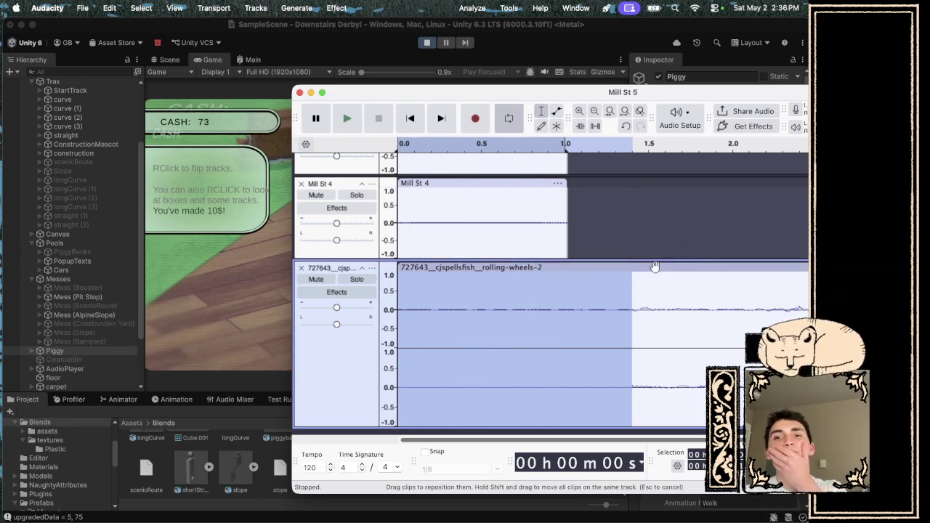
pyautogui.moveTo(803, 269); pyautogui.dragTo(691, 269)
pyautogui.press('space')
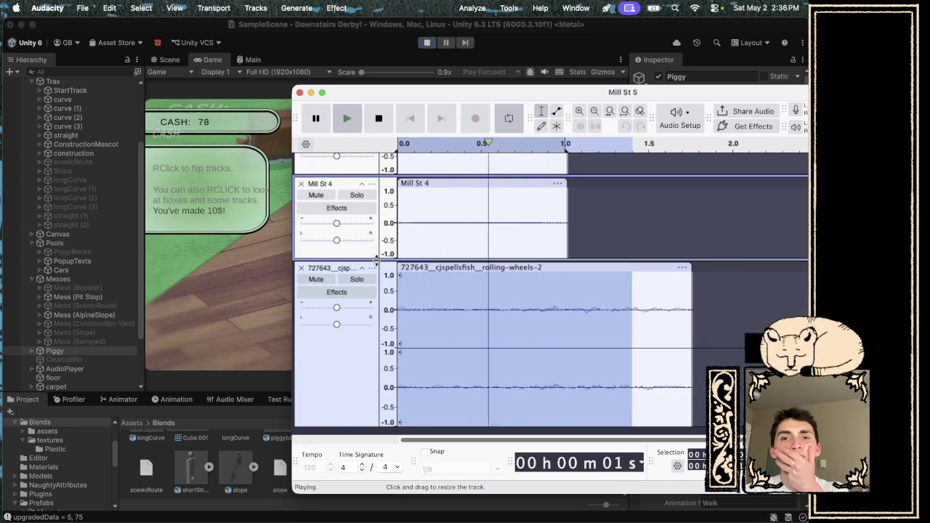